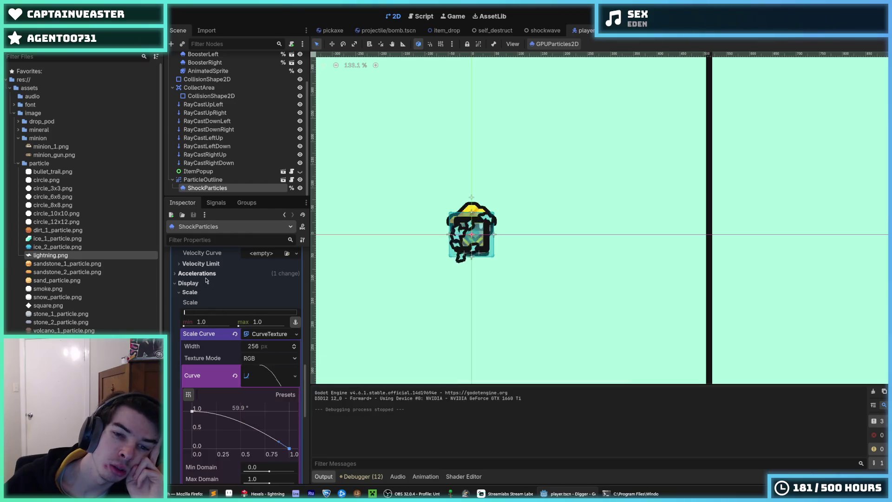
# Step: Collapse the scale CurveTexture, set the ShockParticles Amount to 10, then save and run the game
pyautogui.click(265, 337)
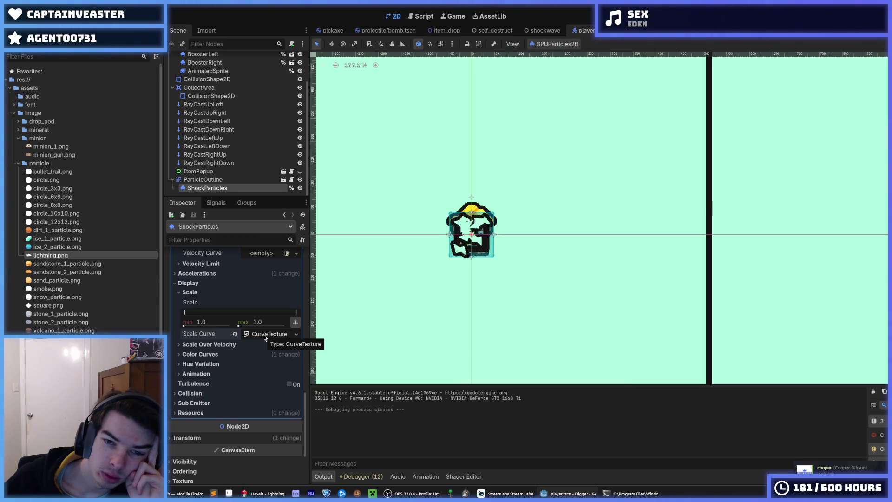
pyautogui.scroll(15, 265, 337)
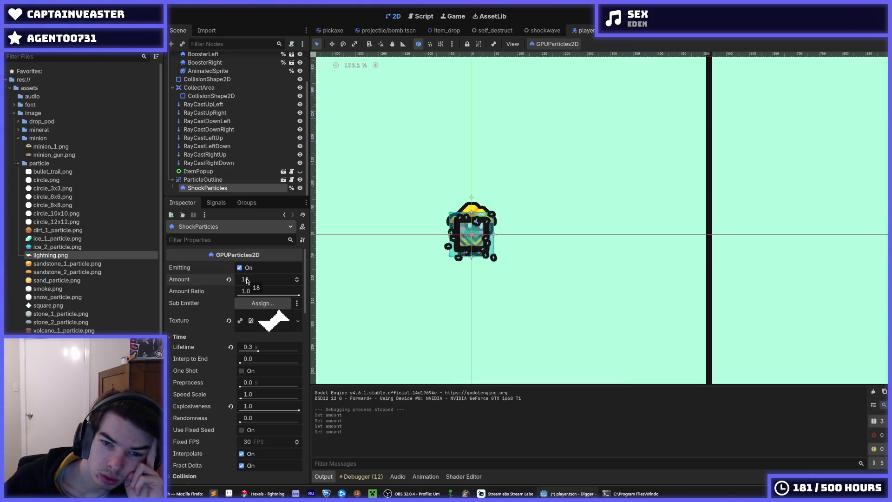
pyautogui.write('5')
pyautogui.press('Return')
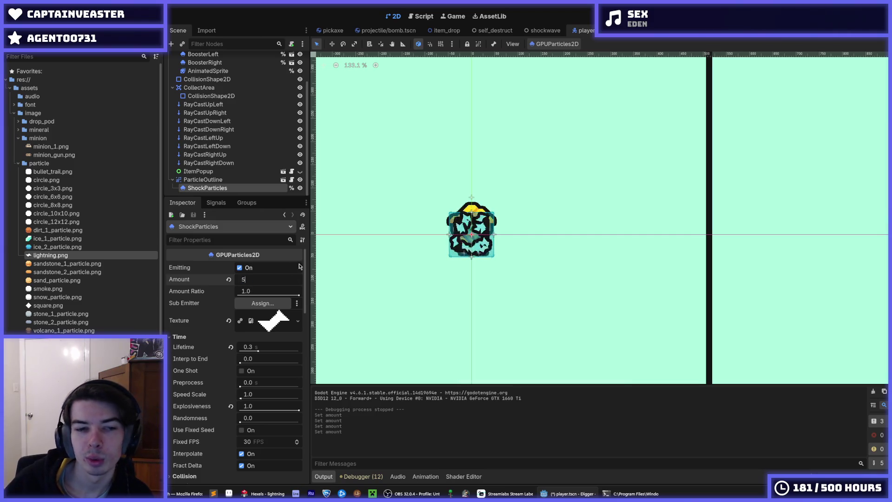
pyautogui.press('F5')
pyautogui.write('10')
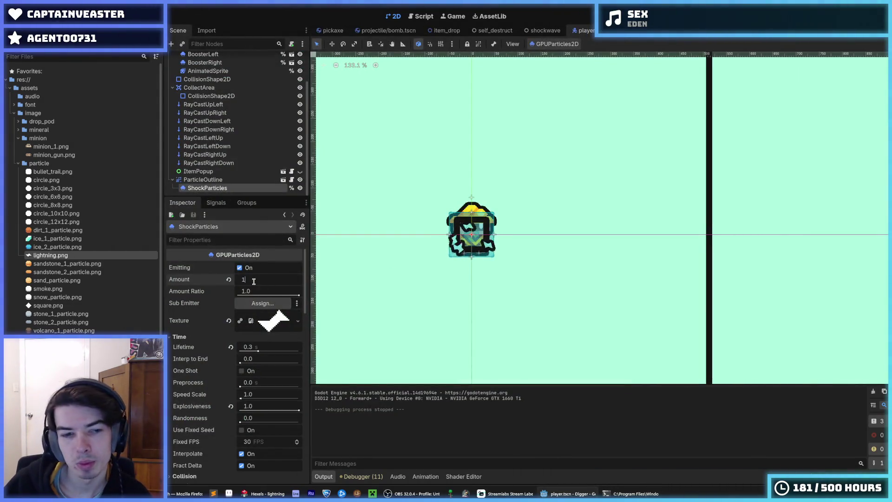
# Step: Enable One Shot on ShockParticles and run the game to test the burst
pyautogui.scroll(-5, 218, 332)
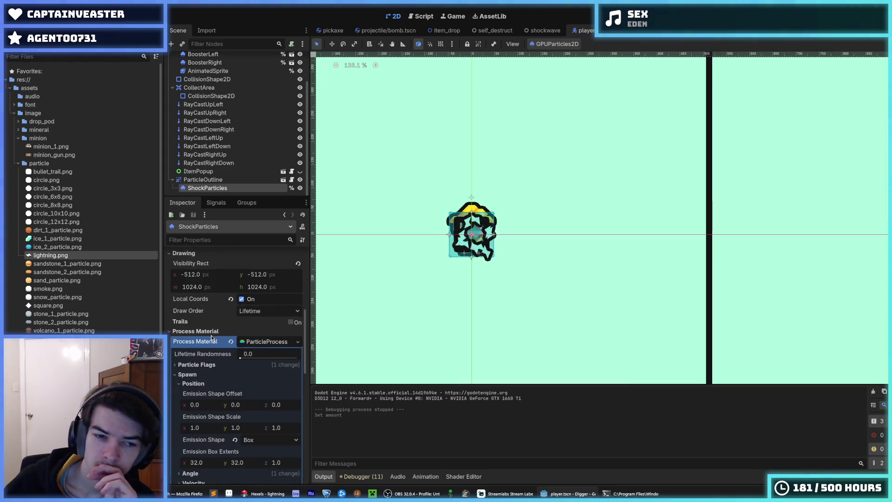
pyautogui.scroll(3, 223, 334)
pyautogui.scroll(3, 226, 334)
pyautogui.click(241, 371)
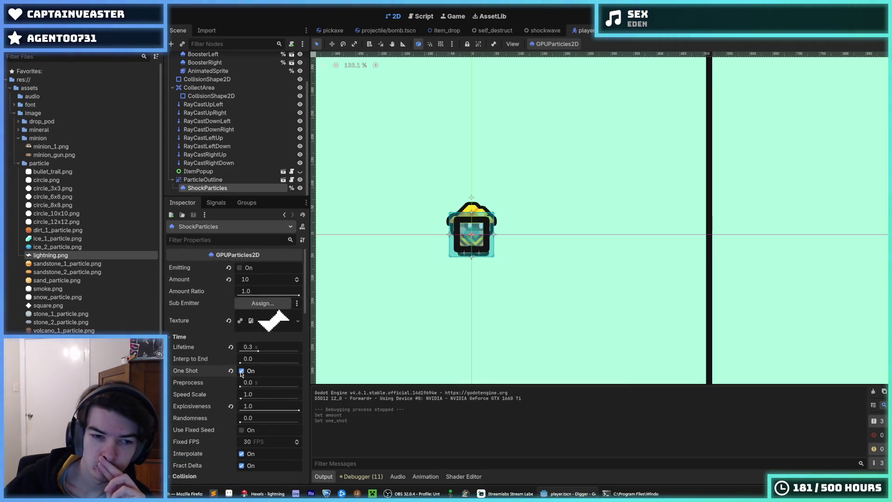
pyautogui.press('F5')
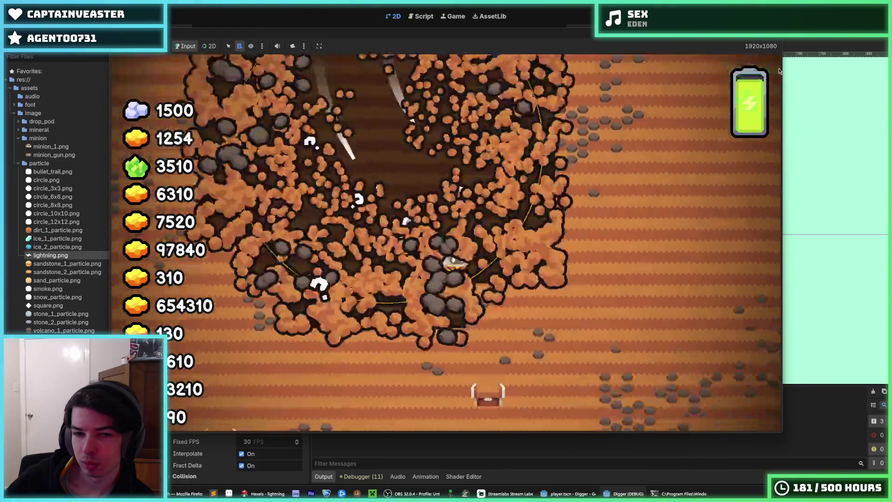
# Step: Throw the pickaxe a few times in the running game, then stop it with F8
pyautogui.press('space')
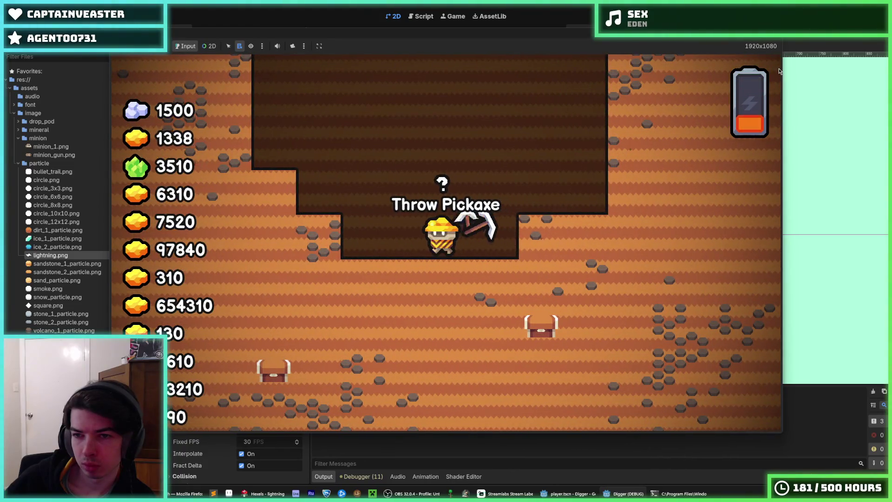
pyautogui.press('a')
pyautogui.press('space')
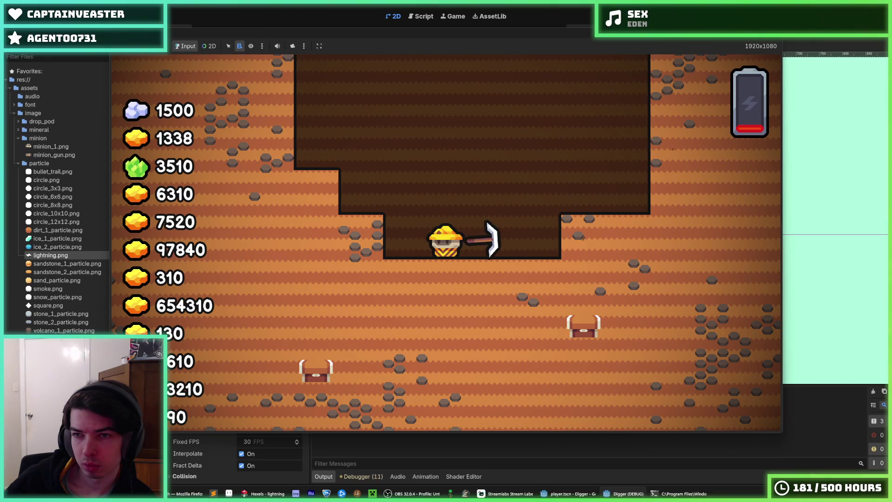
pyautogui.press('F8')
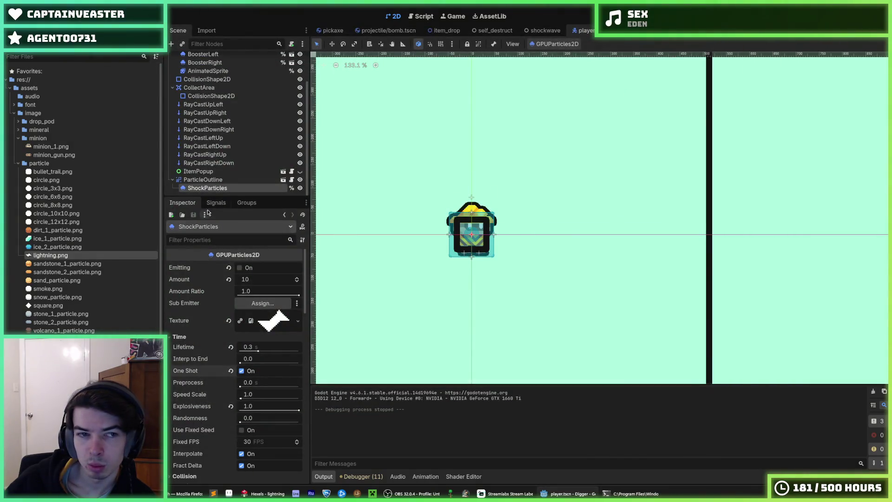
# Step: Set the ShockParticles Emission Box Extents to 40 by 40
pyautogui.scroll(-5, 188, 315)
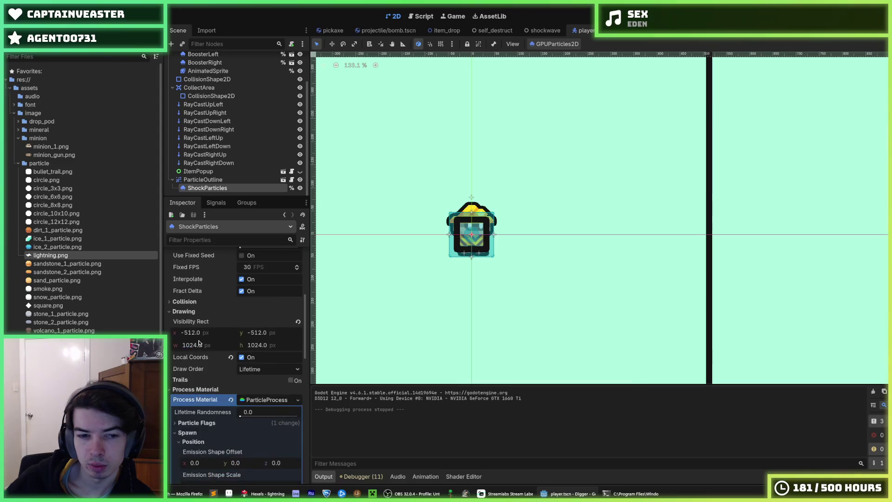
pyautogui.scroll(5, 195, 334)
pyautogui.scroll(-10, 200, 343)
pyautogui.scroll(3, 206, 354)
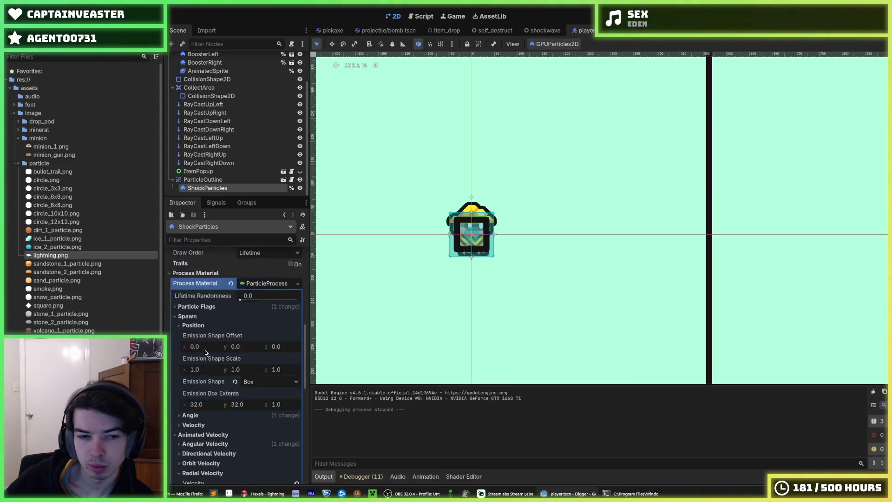
pyautogui.scroll(-8, 211, 357)
pyautogui.scroll(3, 217, 361)
pyautogui.scroll(3, 217, 360)
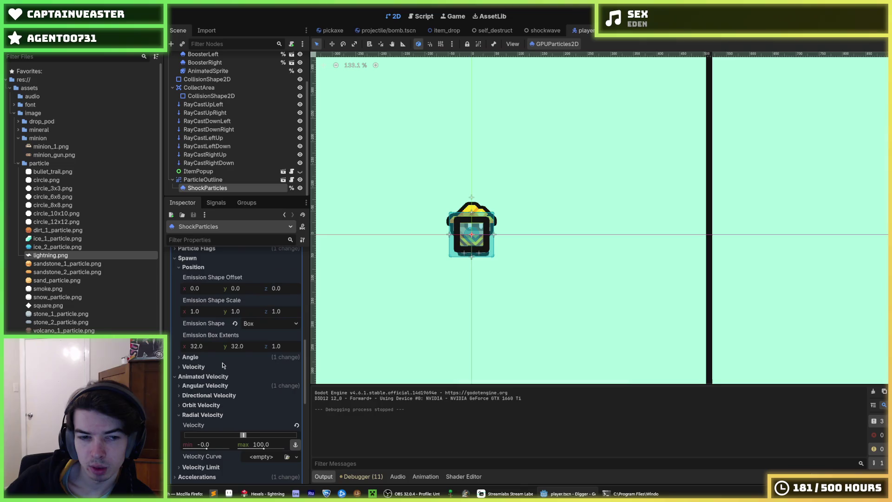
pyautogui.scroll(-10, 217, 362)
pyautogui.scroll(2, 217, 365)
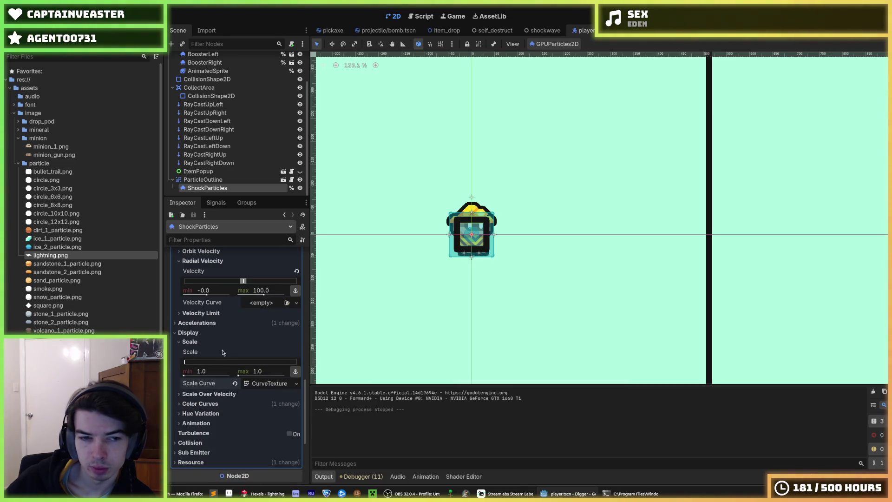
pyautogui.scroll(4, 225, 342)
pyautogui.scroll(3, 215, 313)
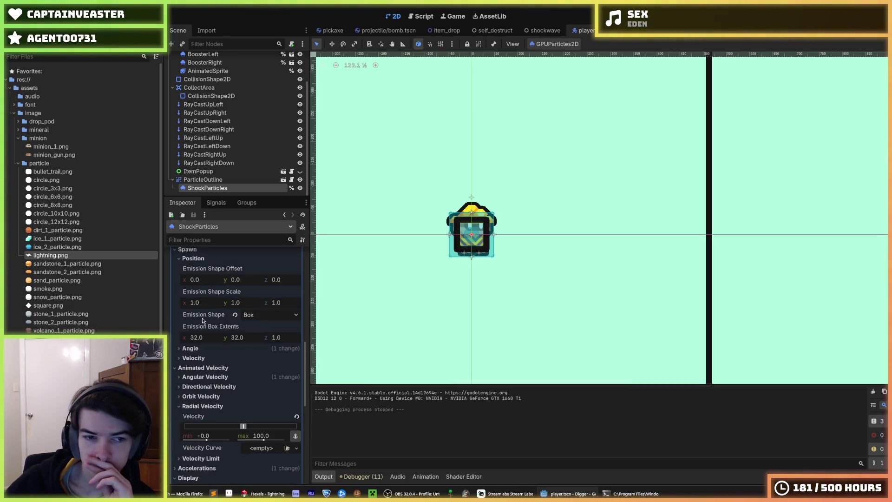
pyautogui.click(200, 338)
pyautogui.write('40')
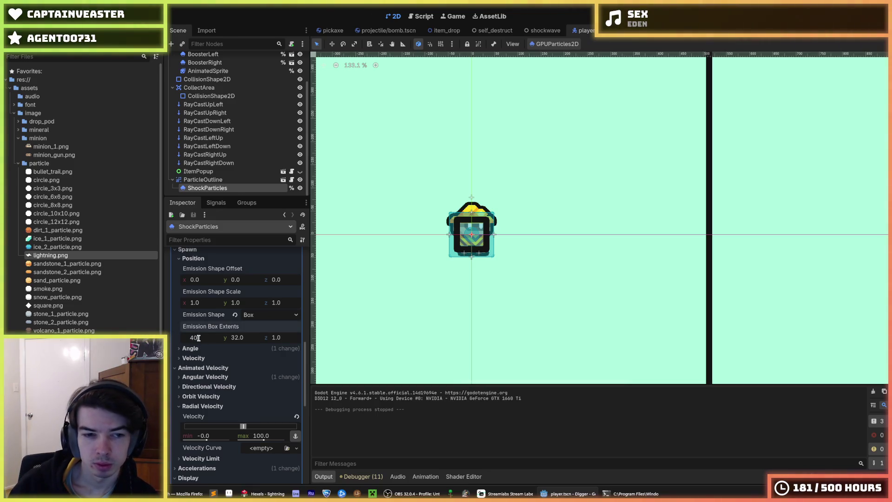
pyautogui.press('Tab')
pyautogui.write('40')
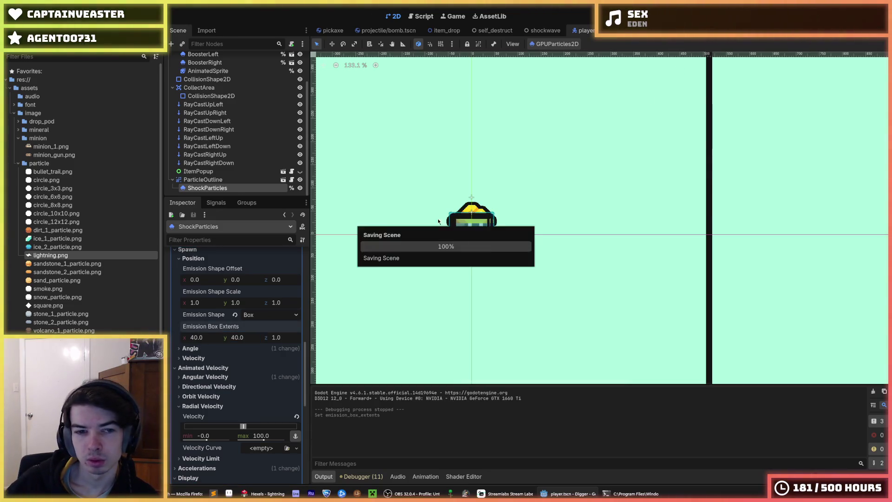
# Step: Raise the minimum Radial Velocity to 50, then save and run the game
pyautogui.scroll(9, 215, 326)
pyautogui.click(192, 381)
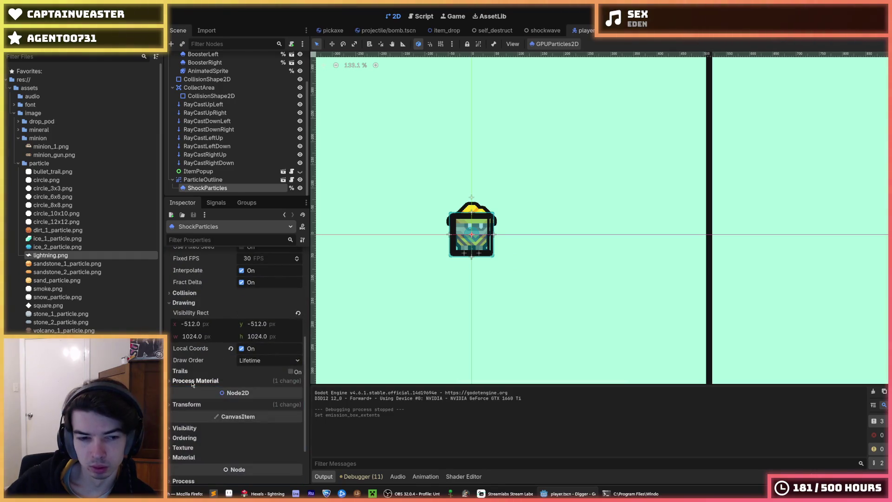
pyautogui.click(195, 380)
pyautogui.scroll(-12, 201, 402)
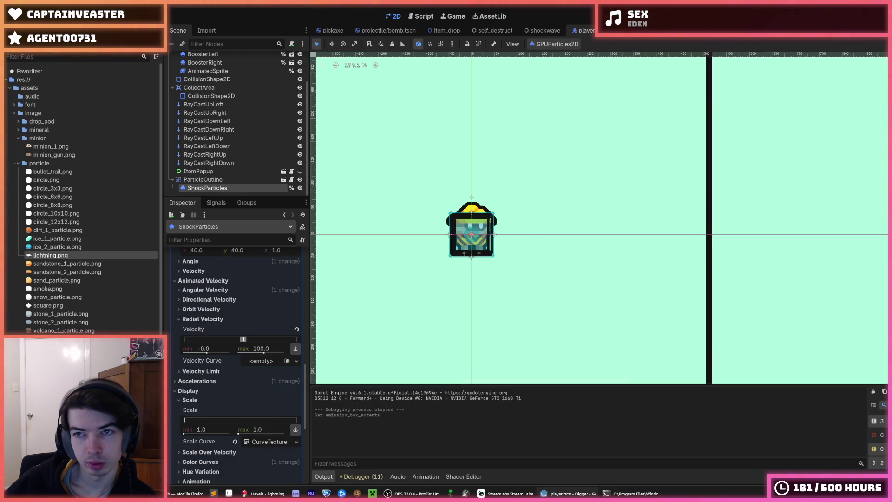
pyautogui.scroll(-1, 641, 142)
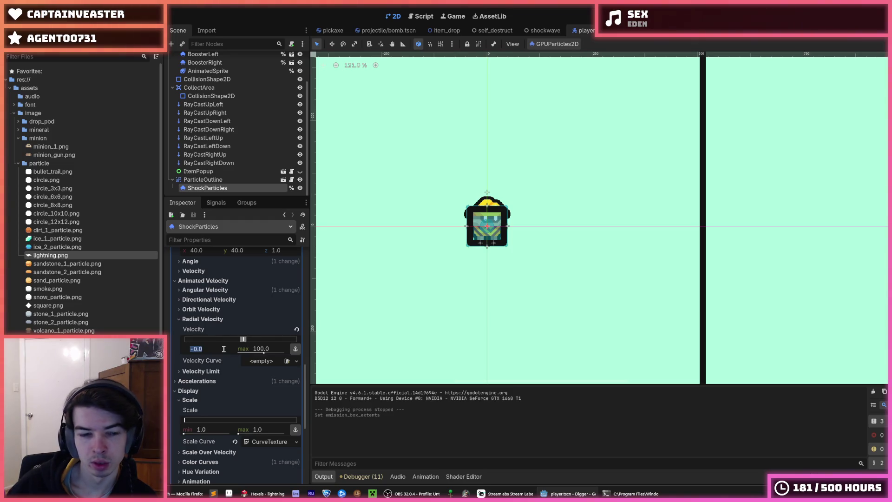
pyautogui.hotkey('ctrl', 's')
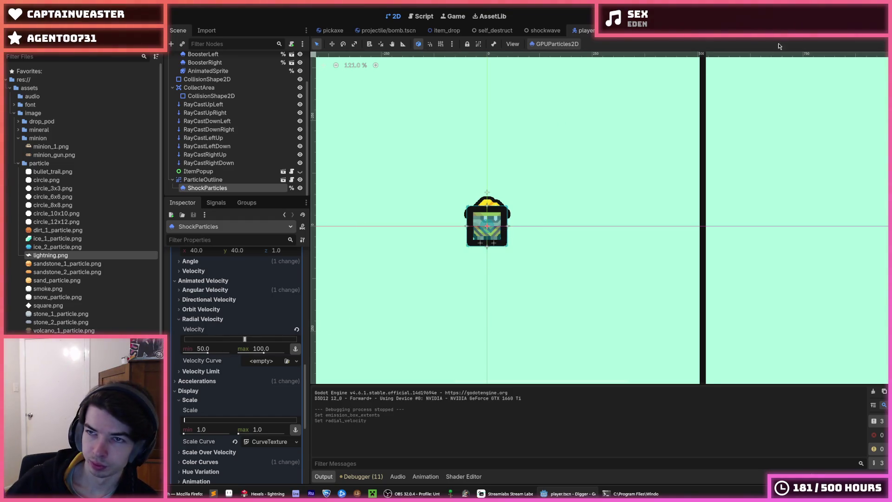
pyautogui.press('F5')
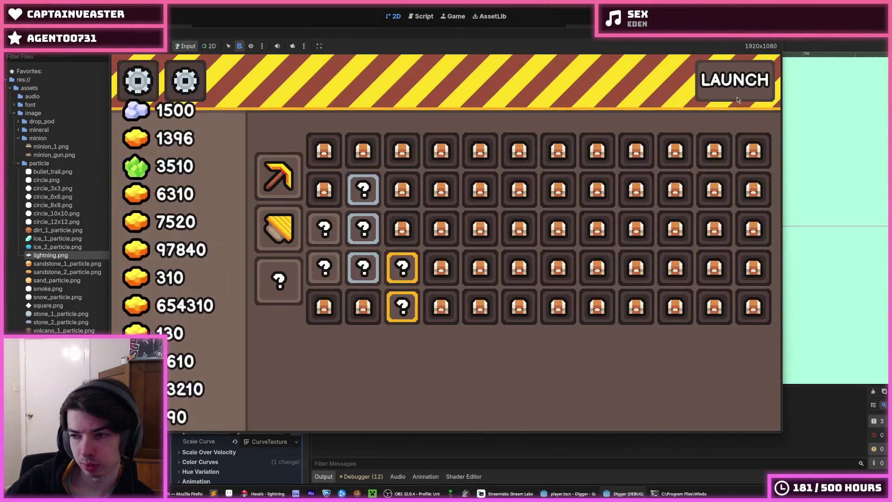
# Step: Launch the drop pod from the upgrade screen twice, restarting the game twice with F5
pyautogui.click(736, 96)
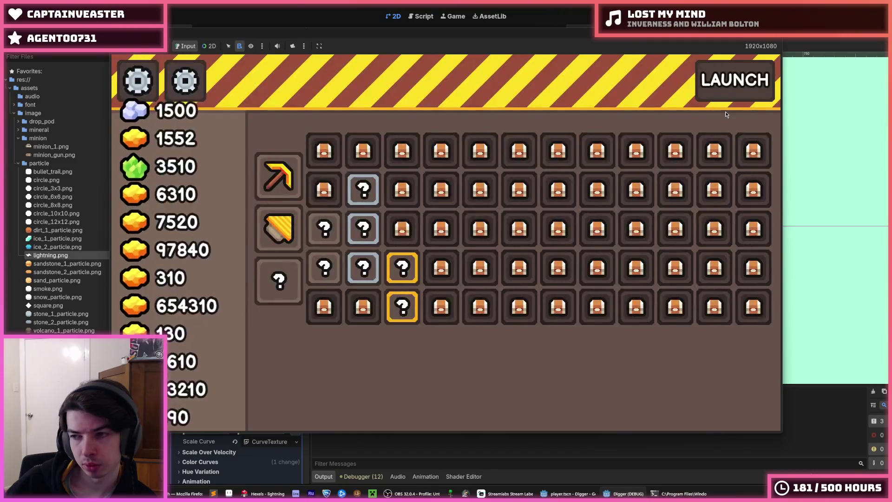
pyautogui.click(747, 88)
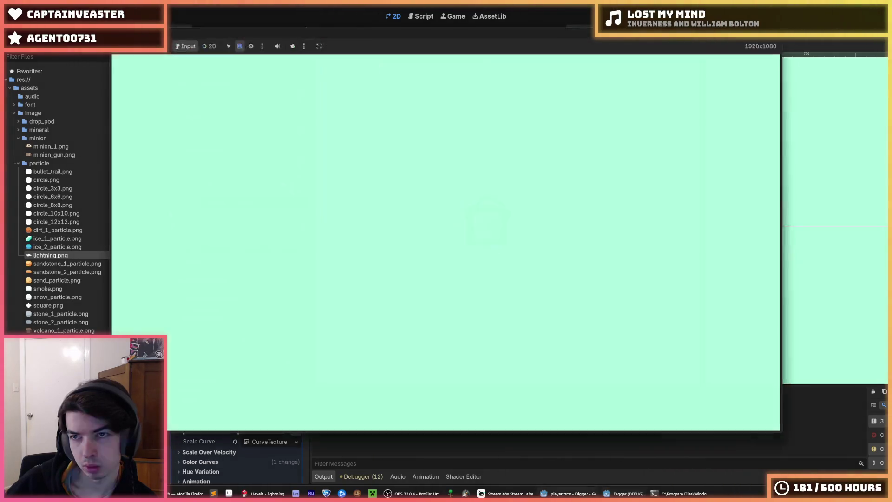
pyautogui.press('F5')
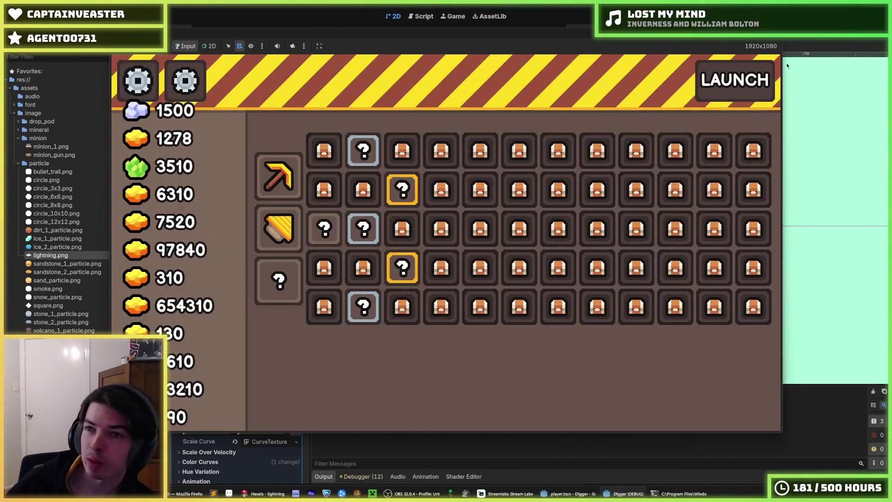
pyautogui.press('F5')
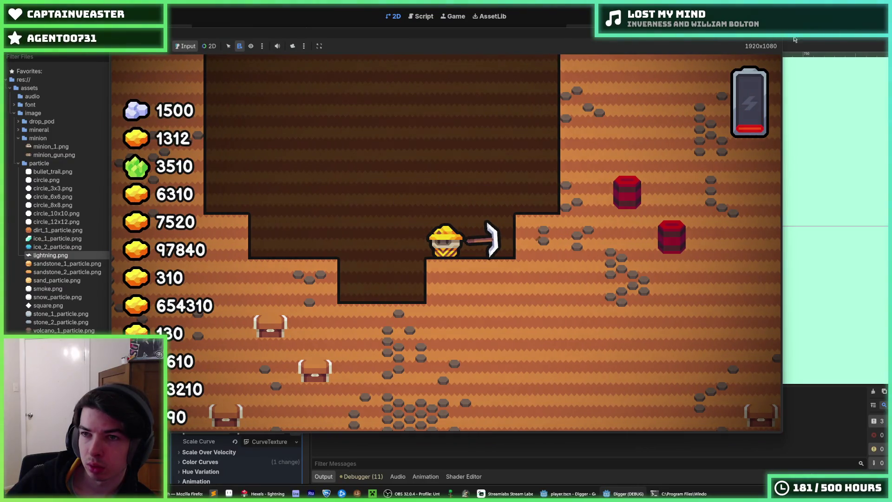
# Step: Try a ShockParticles scale of 2.0 and run the game
pyautogui.scroll(-5, 246, 419)
pyautogui.scroll(3, 227, 371)
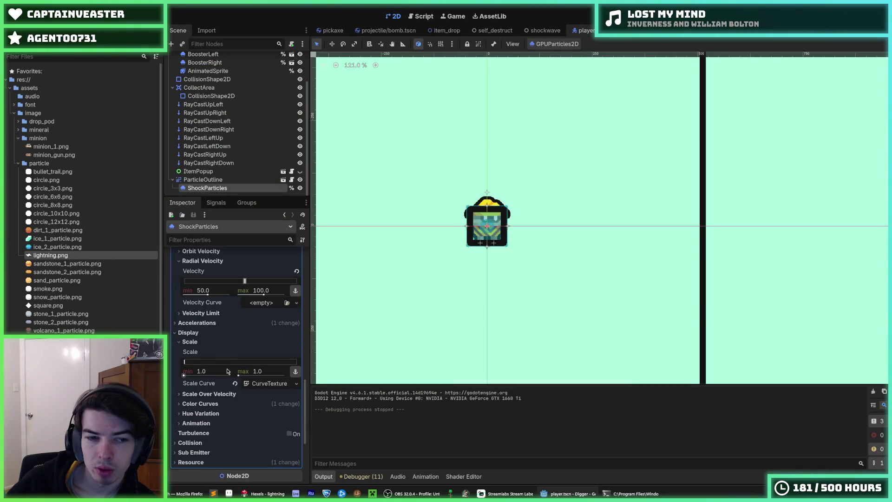
pyautogui.press('Tab')
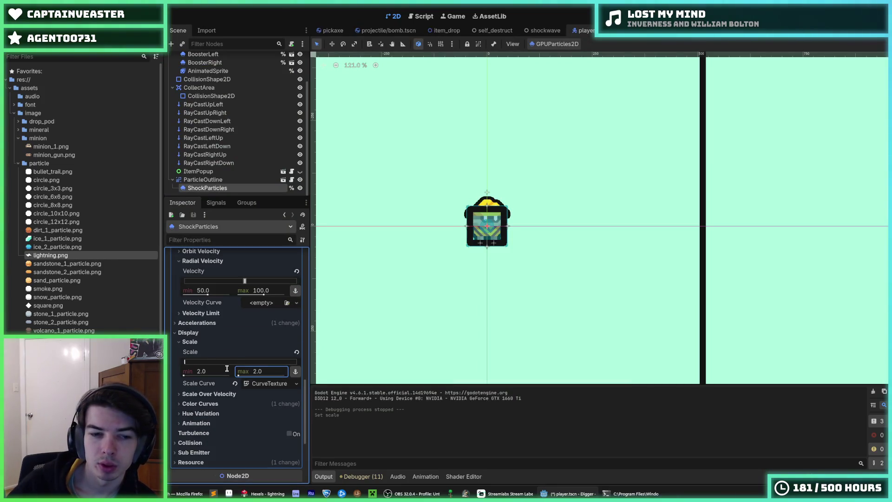
pyautogui.press('F5')
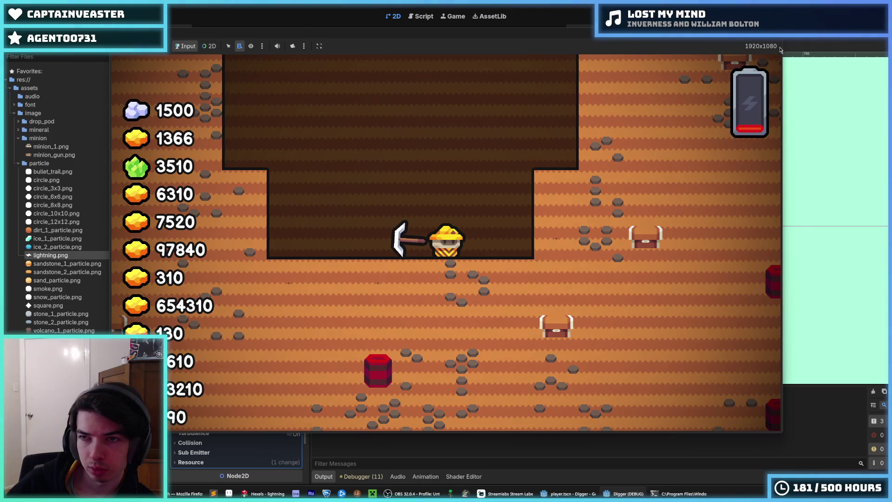
# Step: Stop the game and set the minimum particle scale back to 1.0
pyautogui.press('F8')
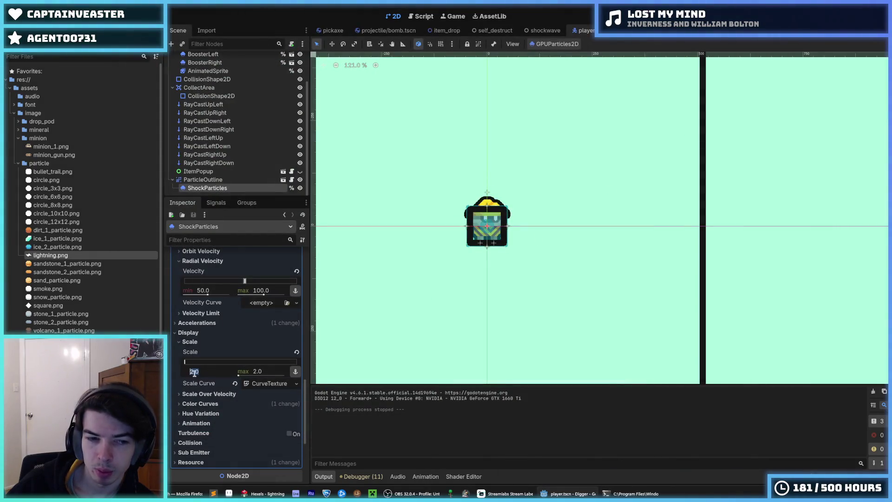
pyautogui.write('1')
pyautogui.press('Tab')
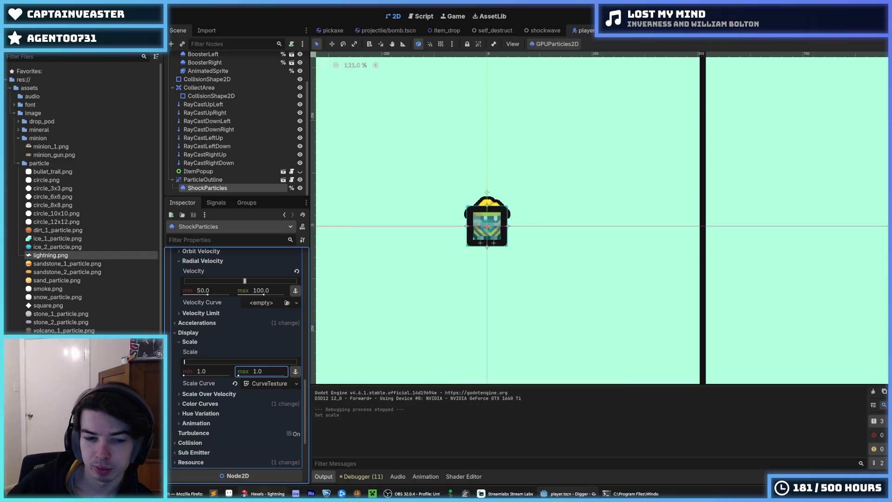
pyautogui.click(264, 493)
# Step: Paint and erase white hexels to reshape the lightning sprite into a zigzag bolt
pyautogui.moveTo(413, 251)
pyautogui.mouseDown()
pyautogui.moveTo(617, 319)
pyautogui.moveTo(650, 352)
pyautogui.mouseUp()
pyautogui.press('alt')
pyautogui.scroll(-5, 683, 299)
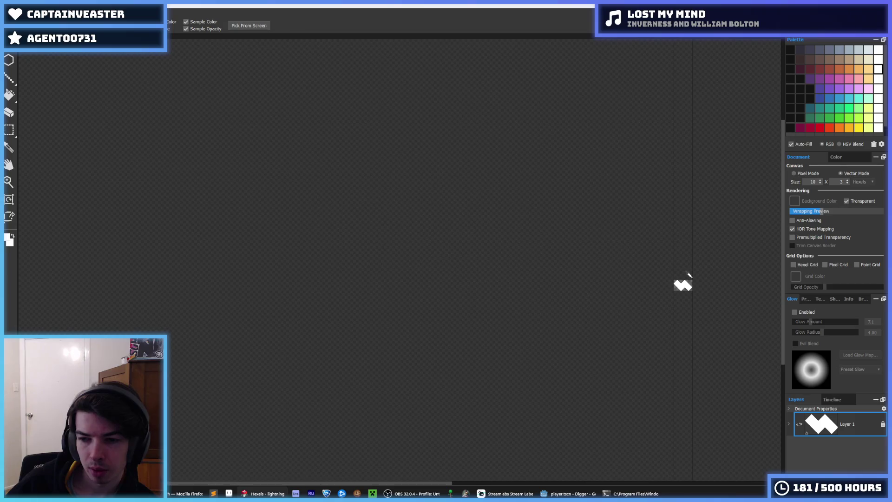
pyautogui.scroll(5, 512, 249)
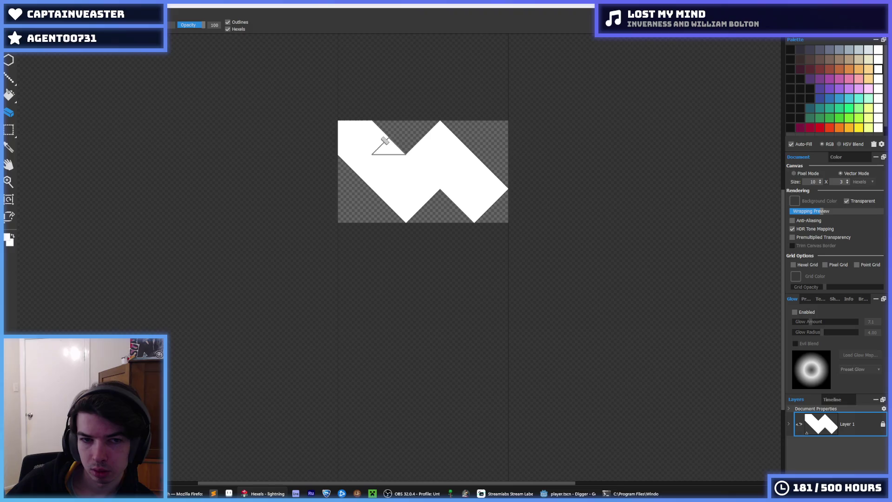
pyautogui.moveTo(385, 140)
pyautogui.mouseDown()
pyautogui.moveTo(376, 123)
pyautogui.moveTo(357, 178)
pyautogui.mouseUp()
pyautogui.hotkey('ctrl', 'z')
pyautogui.moveTo(471, 175); pyautogui.dragTo(483, 226)
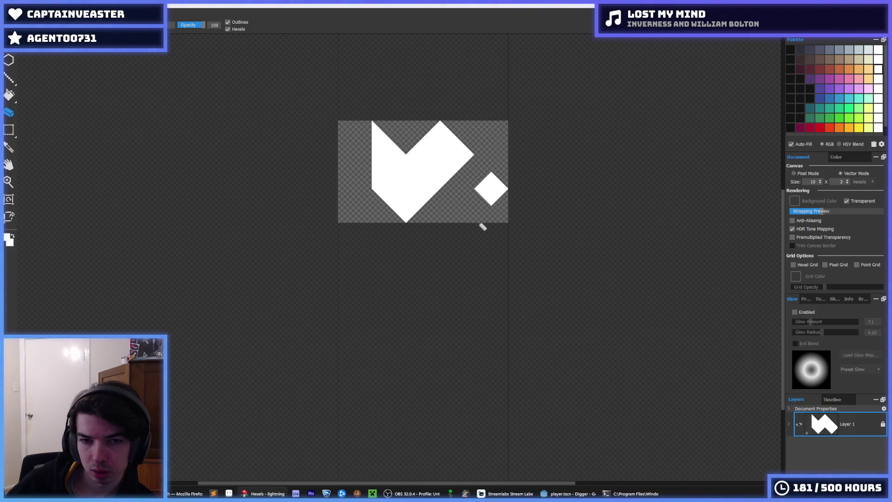
pyautogui.hotkey('ctrl', 'z')
pyautogui.hotkey('ctrl', 'z')
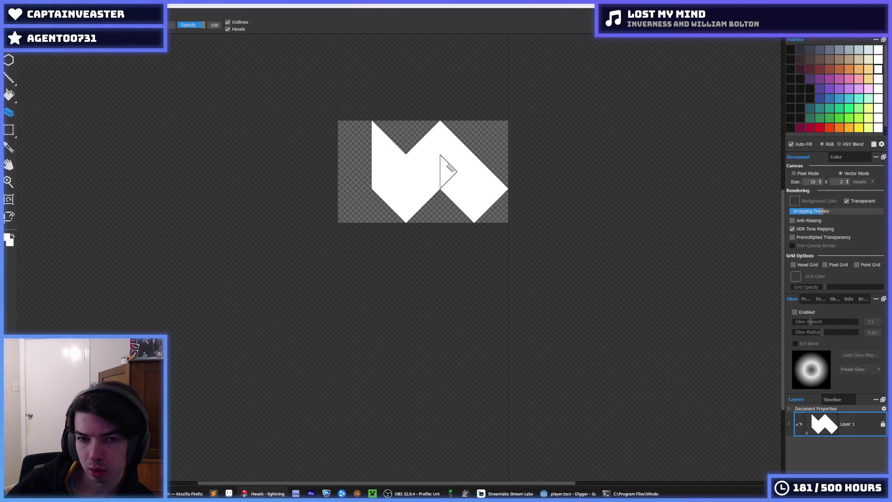
pyautogui.hotkey('ctrl', 'y')
pyautogui.hotkey('ctrl', 'y')
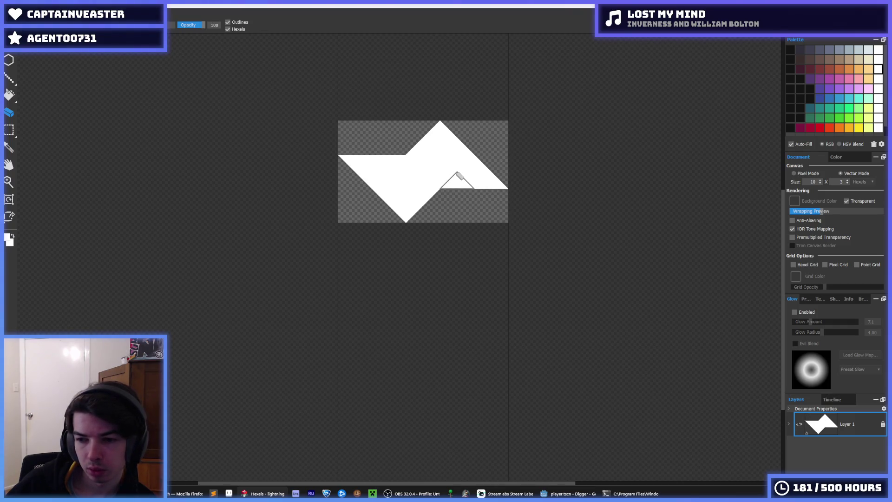
pyautogui.hotkey('ctrl', 'z')
pyautogui.hotkey('ctrl', 'z')
pyautogui.scroll(-5, 481, 189)
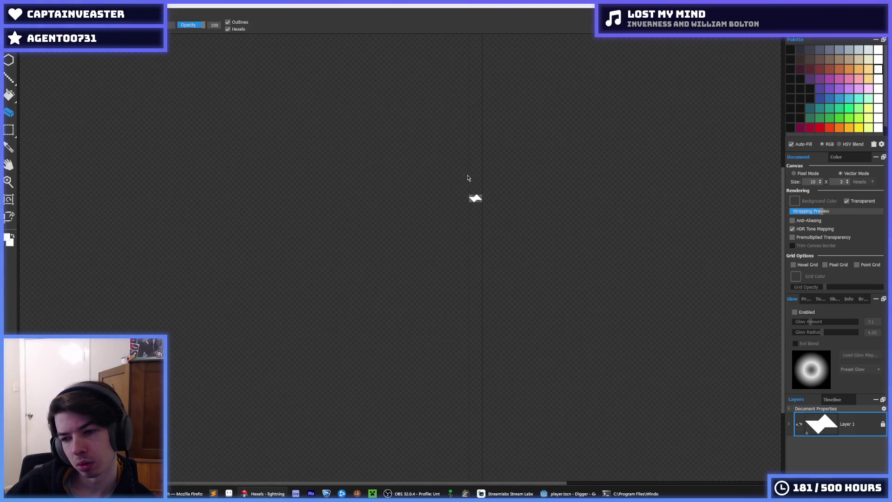
# Step: Export the sprite as PNG, overwriting the existing lightning.png
pyautogui.hotkey('ctrl', 'e')
pyautogui.doubleClick(120, 123)
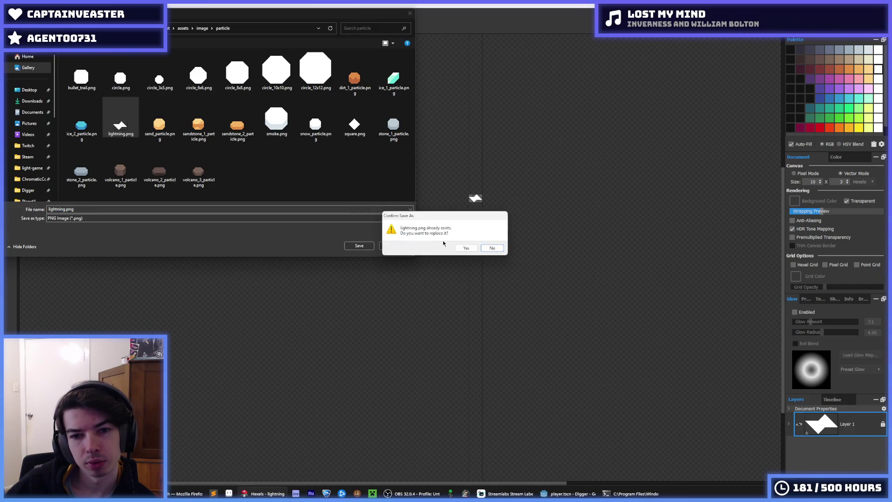
pyautogui.click(466, 247)
pyautogui.click(481, 351)
# Step: Run the game once, then set the ShockParticles minimum Angular Velocity to -360
pyautogui.click(560, 494)
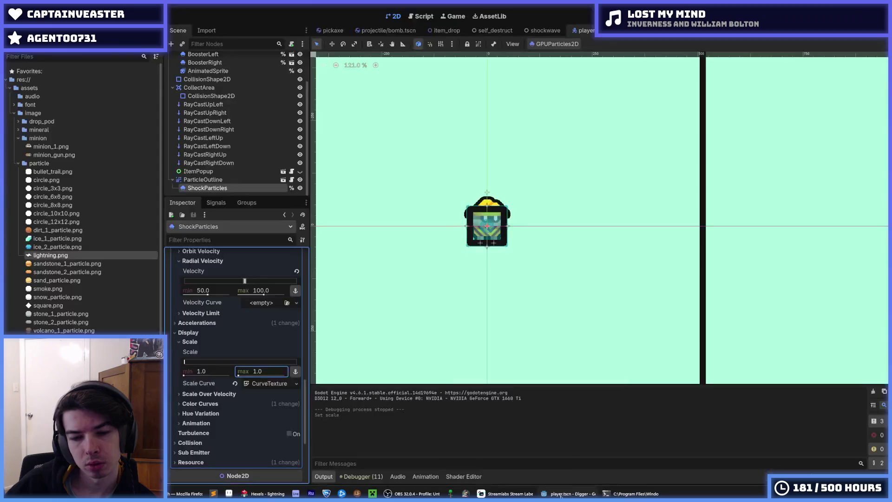
pyautogui.press('F5')
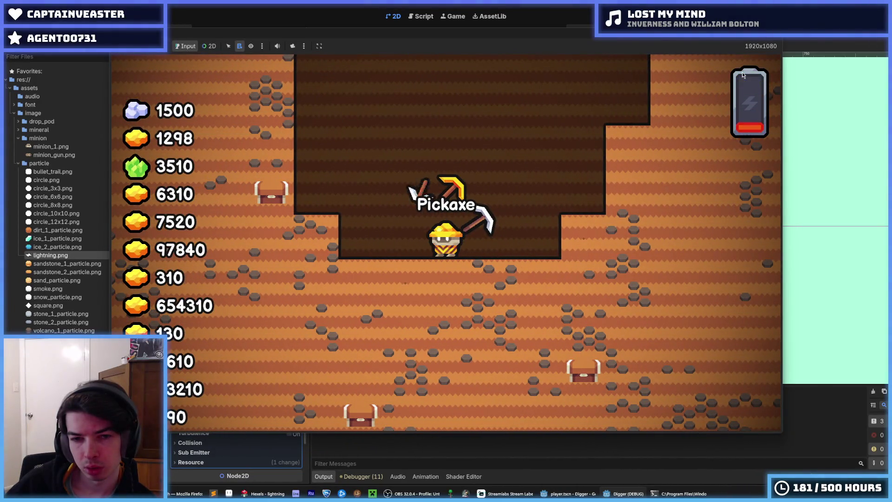
pyautogui.press('F8')
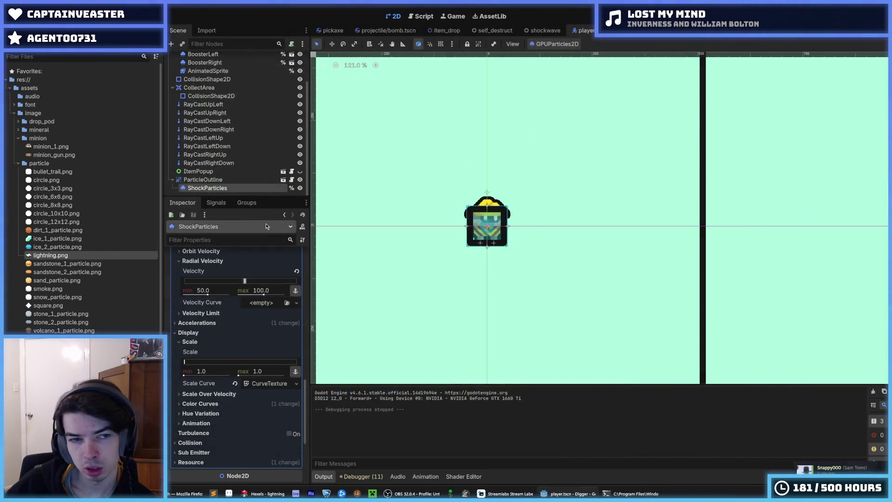
pyautogui.scroll(5, 196, 311)
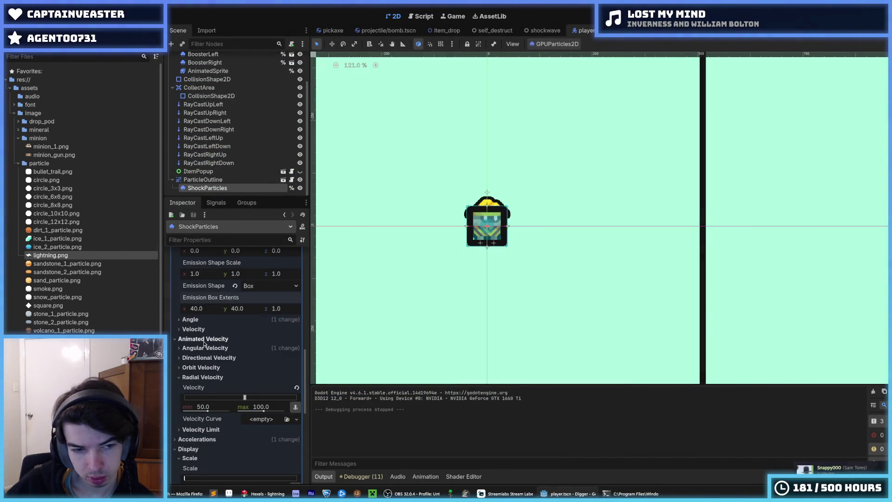
pyautogui.click(208, 348)
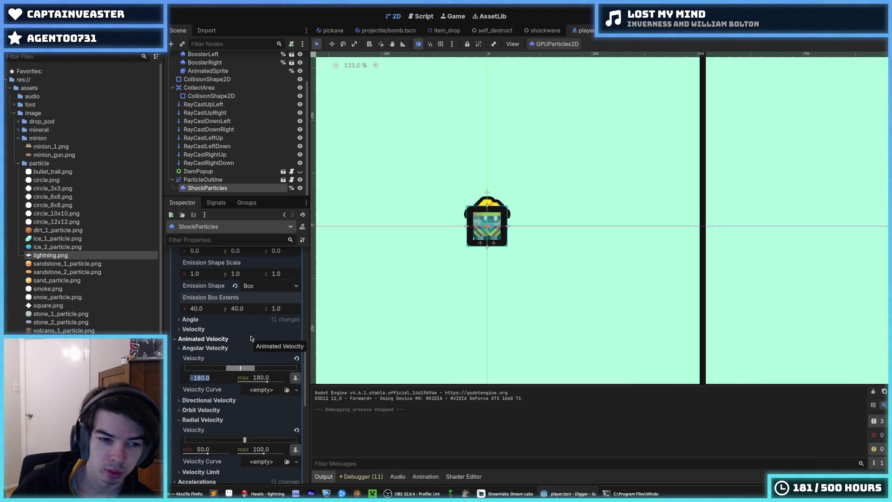
pyautogui.write('0')
pyautogui.press('Tab')
pyautogui.write('360')
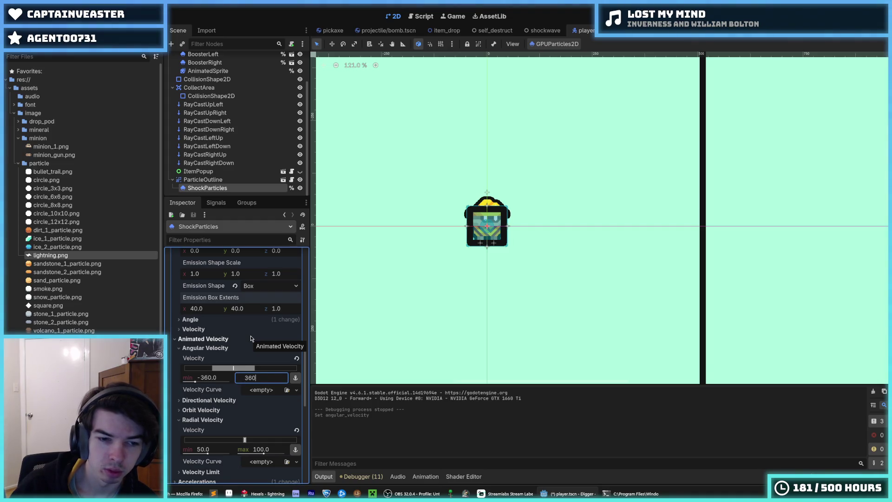
# Step: Widen the angular velocity range to -360 to 360, preview the spinning burst, then save and run
pyautogui.scroll(10, 250, 338)
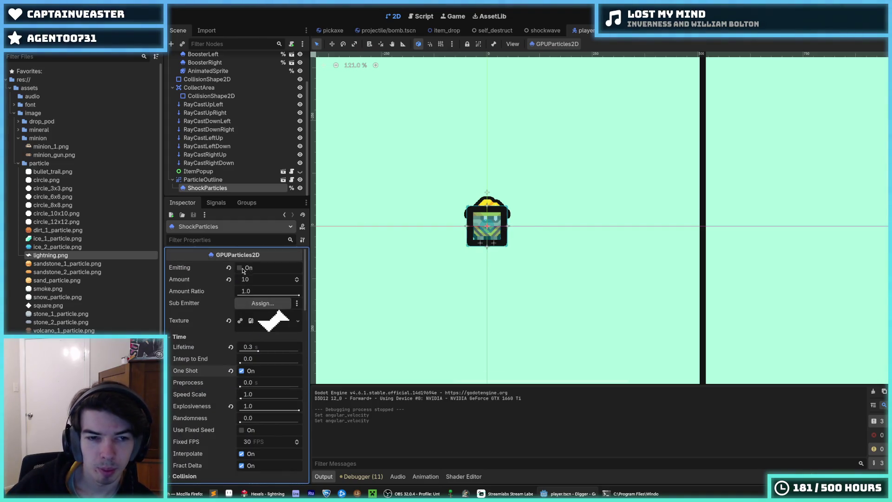
pyautogui.click(240, 268)
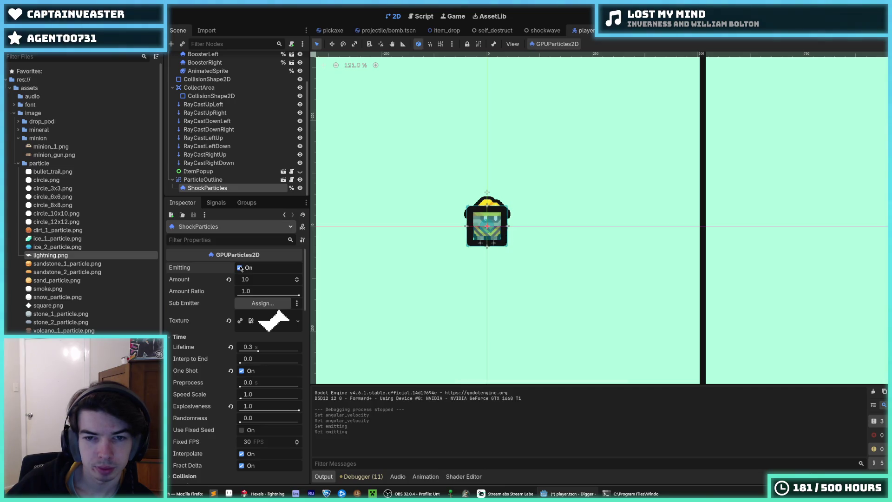
pyautogui.click(240, 268)
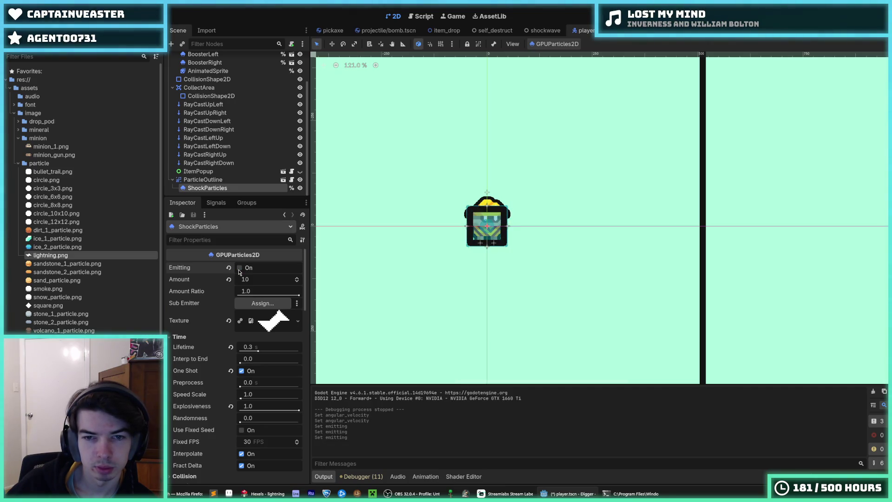
pyautogui.click(240, 268)
pyautogui.scroll(-10, 250, 422)
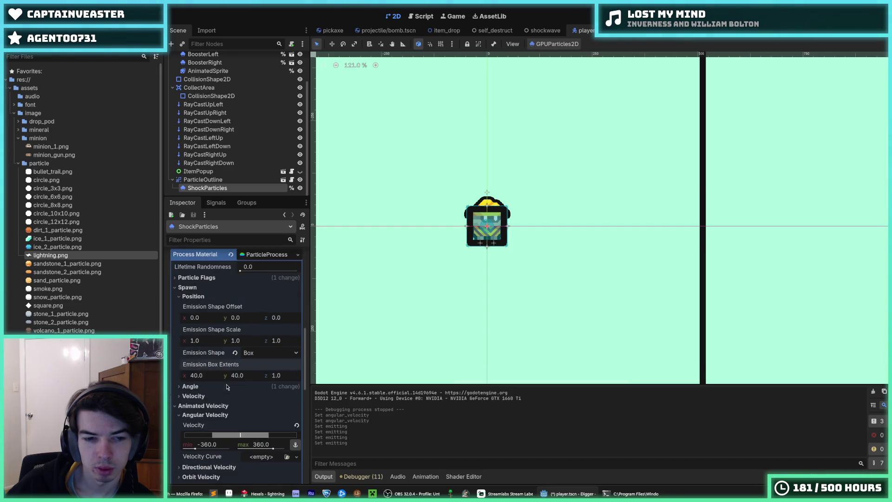
pyautogui.moveTo(198, 449); pyautogui.dragTo(193, 449)
pyautogui.moveTo(266, 449); pyautogui.dragTo(274, 449)
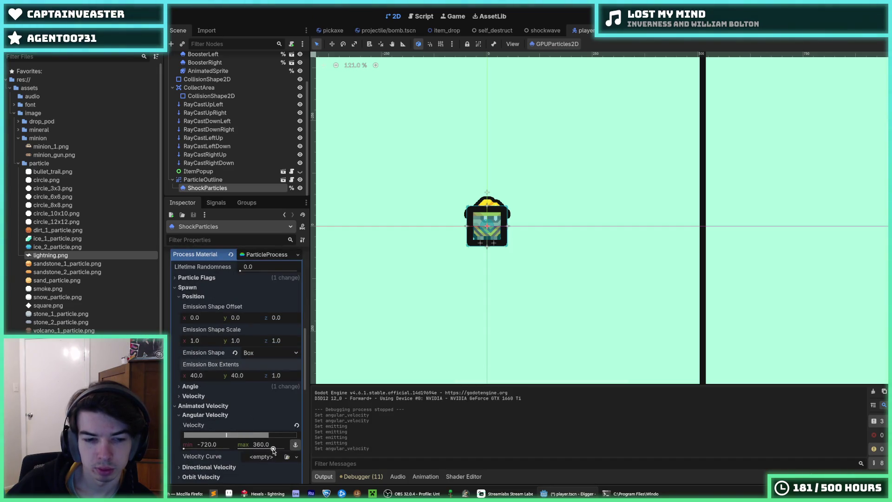
pyautogui.scroll(3, 248, 324)
pyautogui.scroll(5, 249, 324)
pyautogui.click(241, 268)
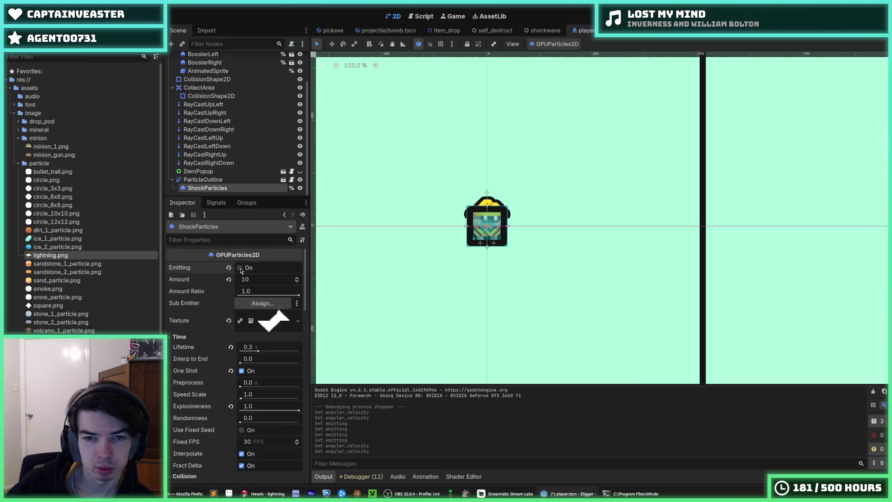
pyautogui.click(240, 268)
pyautogui.click(240, 268)
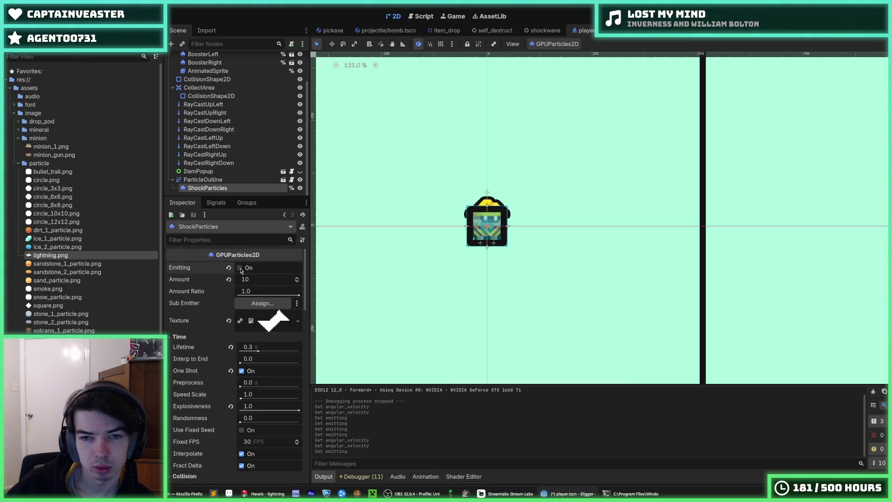
pyautogui.click(241, 269)
pyautogui.scroll(-10, 228, 418)
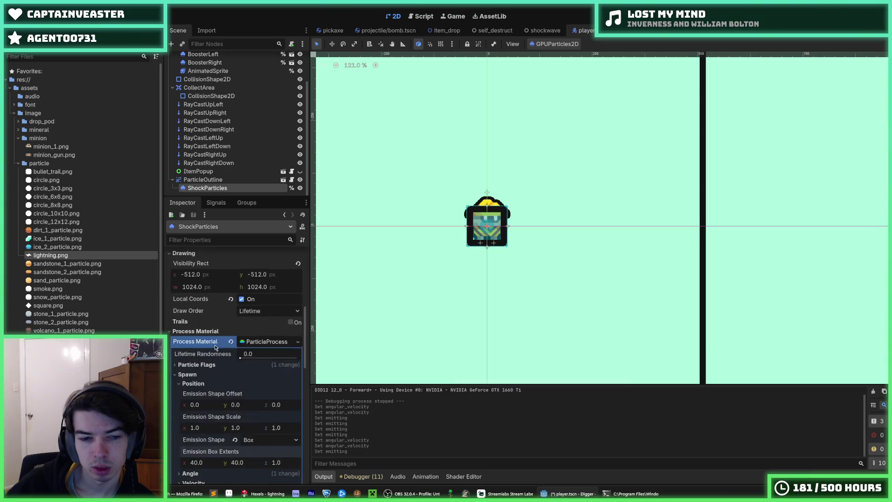
pyautogui.hotkey('ctrl', 'z')
pyautogui.hotkey('ctrl', 'z')
pyautogui.hotkey('ctrl', 'z')
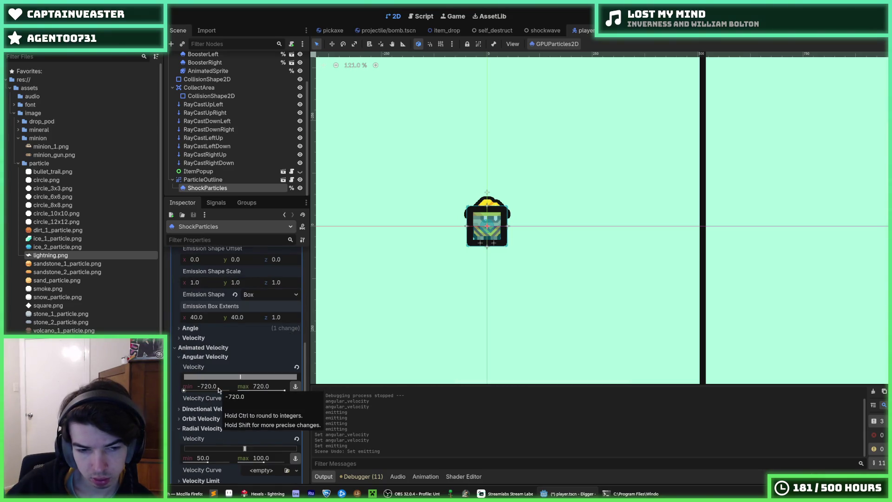
pyautogui.press('F5')
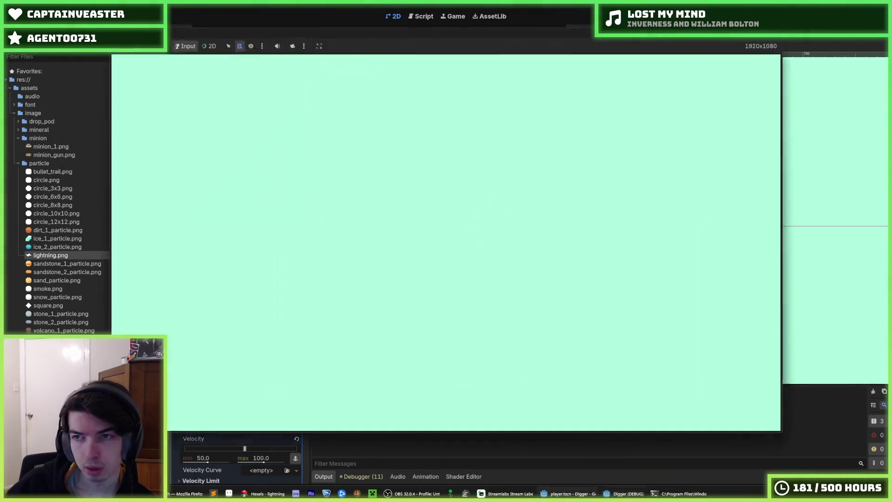
# Step: Raise Amount to 26, preview continuous emission without One Shot, then re-enable One Shot
pyautogui.scroll(10, 216, 293)
pyautogui.moveTo(265, 279); pyautogui.dragTo(278, 279)
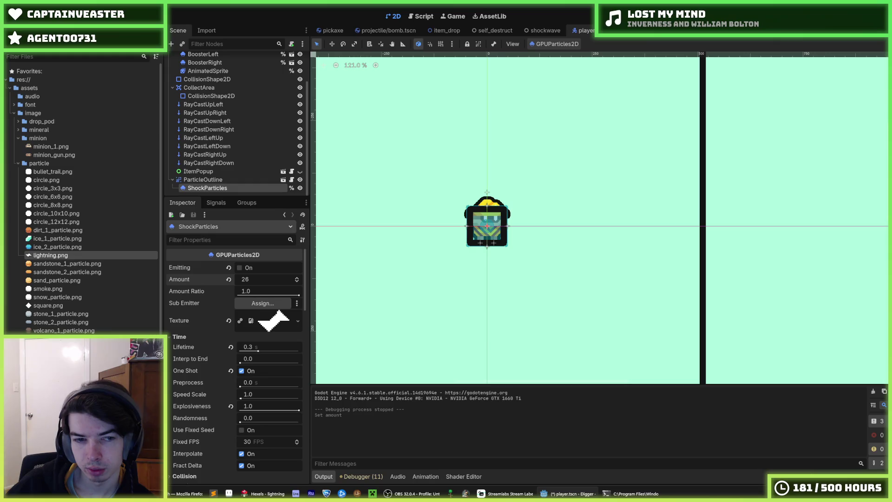
pyautogui.hotkey('ctrl', 'a')
pyautogui.press('Escape')
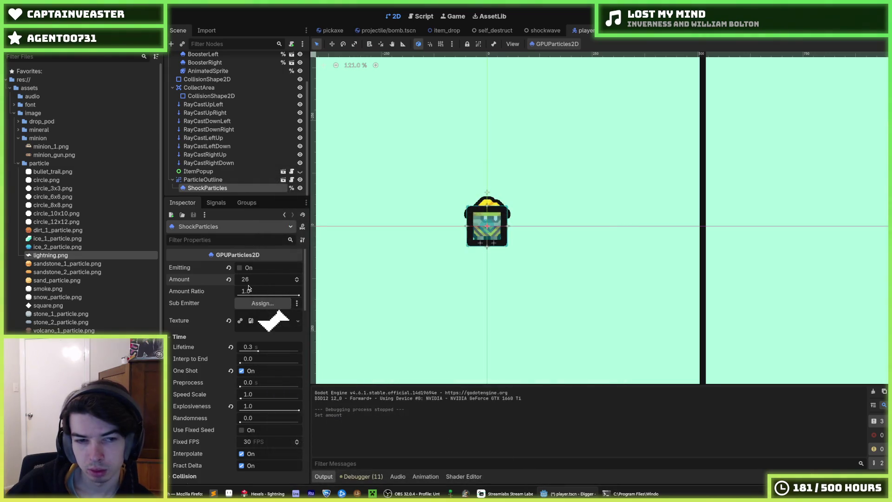
pyautogui.click(242, 370)
pyautogui.click(239, 268)
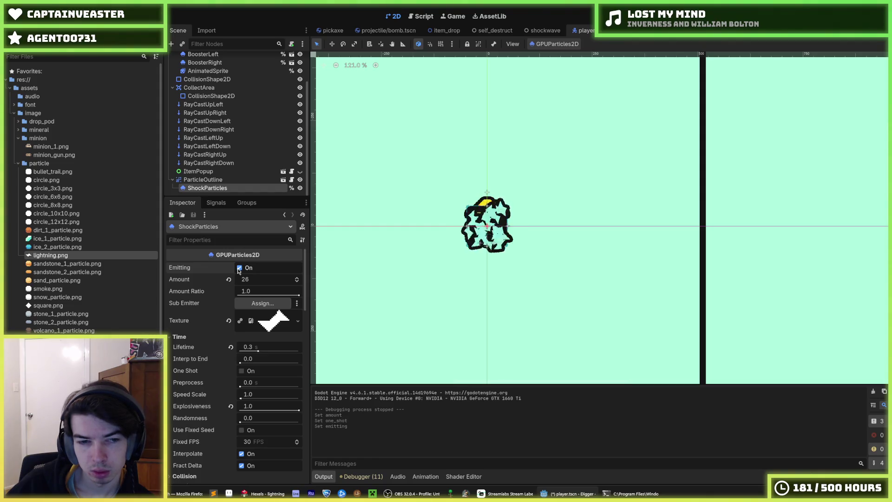
pyautogui.click(239, 268)
pyautogui.click(241, 371)
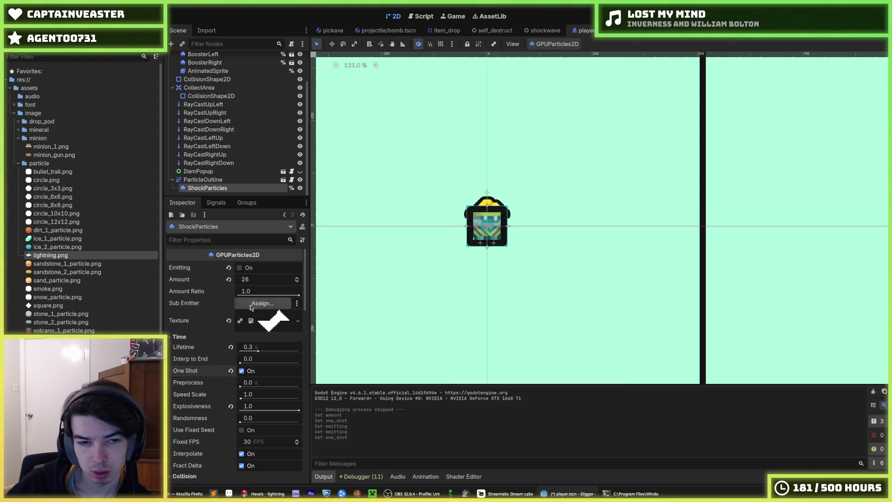
# Step: Re-enter the particle Amount and run the game to test the explosion
pyautogui.click(250, 278)
pyautogui.write('2')
pyautogui.press('F5')
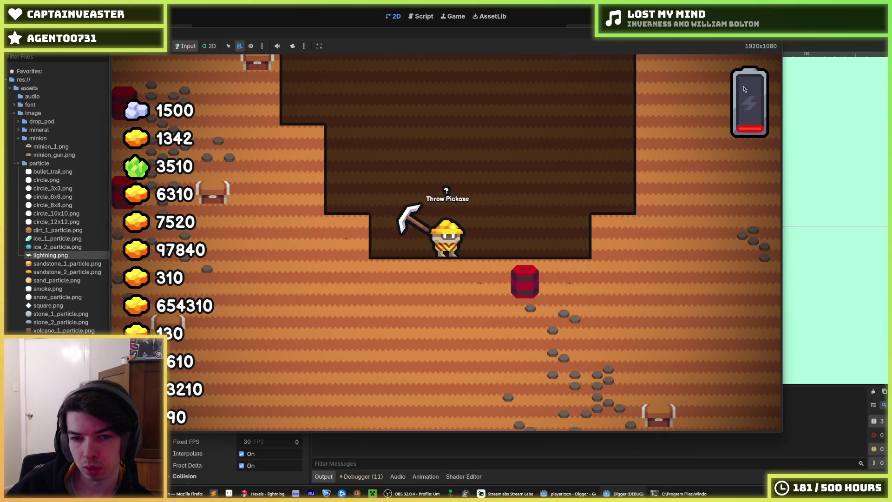
# Step: Restart the game twice with F5, then stop it with F8
pyautogui.press('F5')
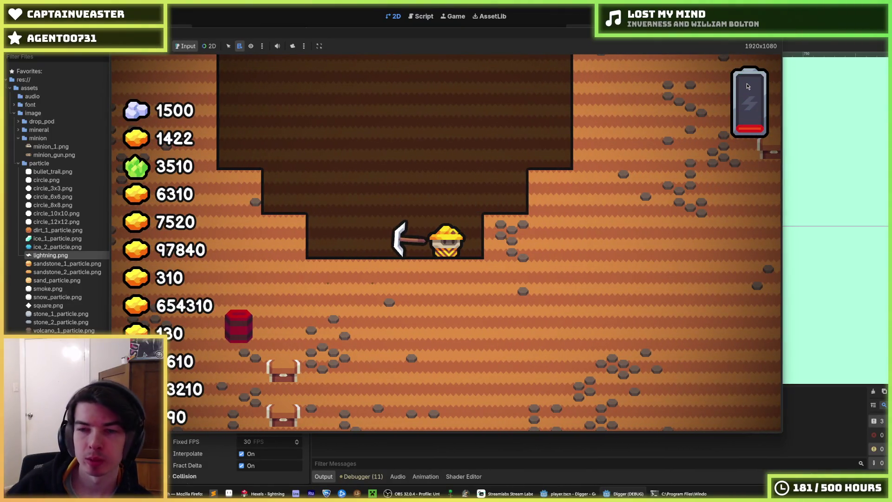
pyautogui.press('F5')
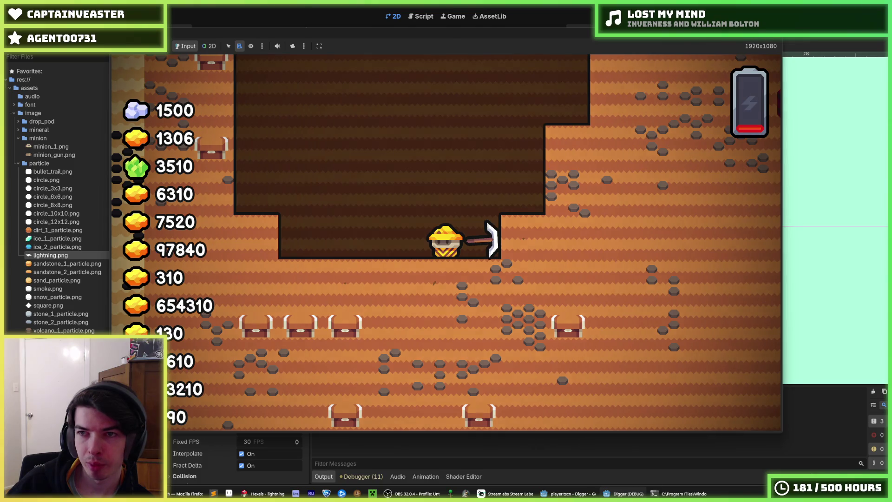
pyautogui.press('F8')
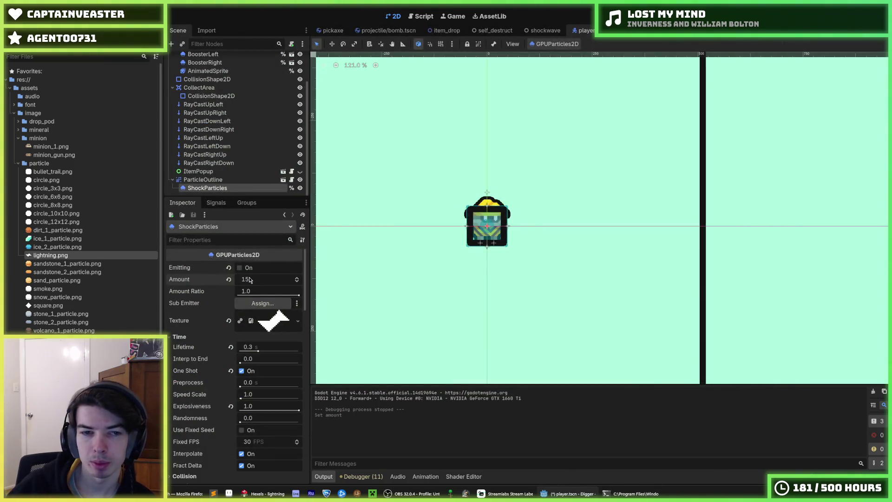
# Step: Run the game twice to test the death effect with Amount at 10, then stop it
pyautogui.press('F5')
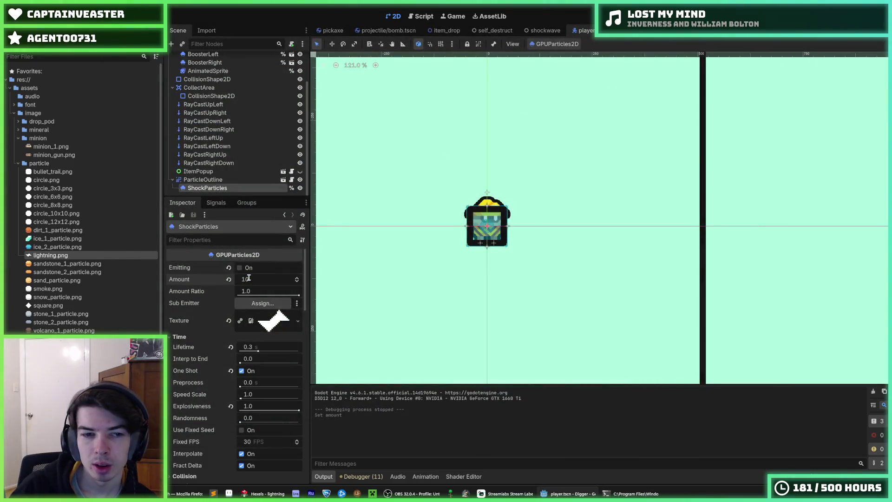
pyautogui.press('F5')
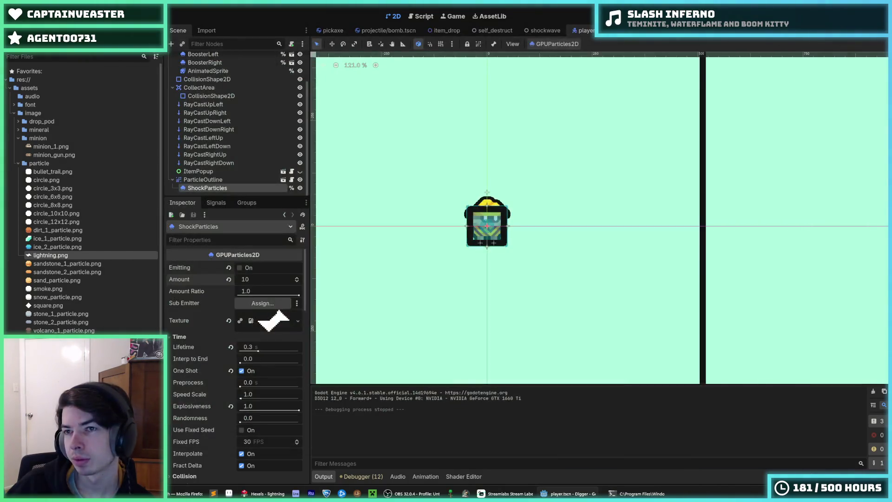
pyautogui.hotkey('ctrl', 's')
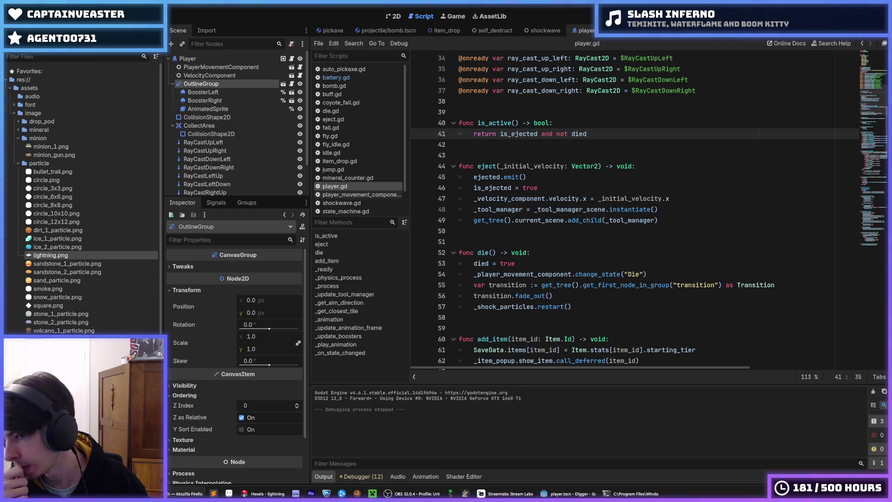
pyautogui.click(676, 160)
pyautogui.click(613, 134)
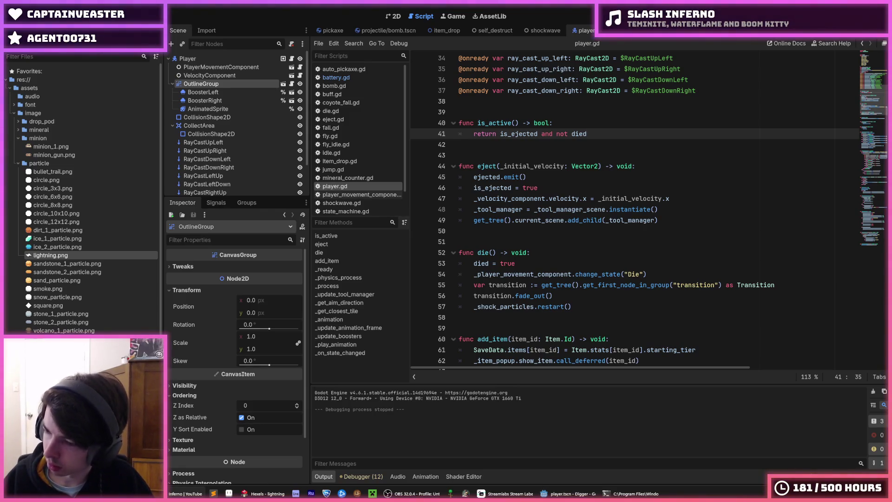
pyautogui.click(646, 209)
pyautogui.click(653, 172)
pyautogui.press('Up')
pyautogui.press('Up')
pyautogui.press('Up')
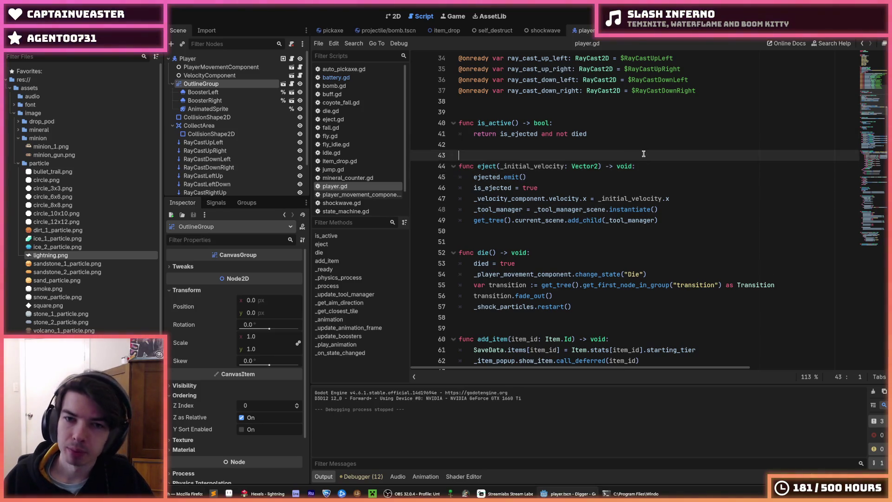
pyautogui.click(611, 135)
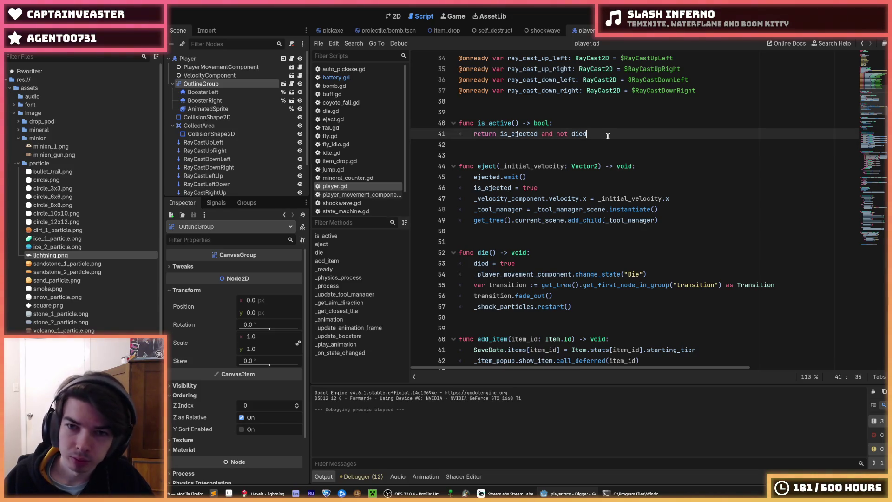
pyautogui.click(540, 145)
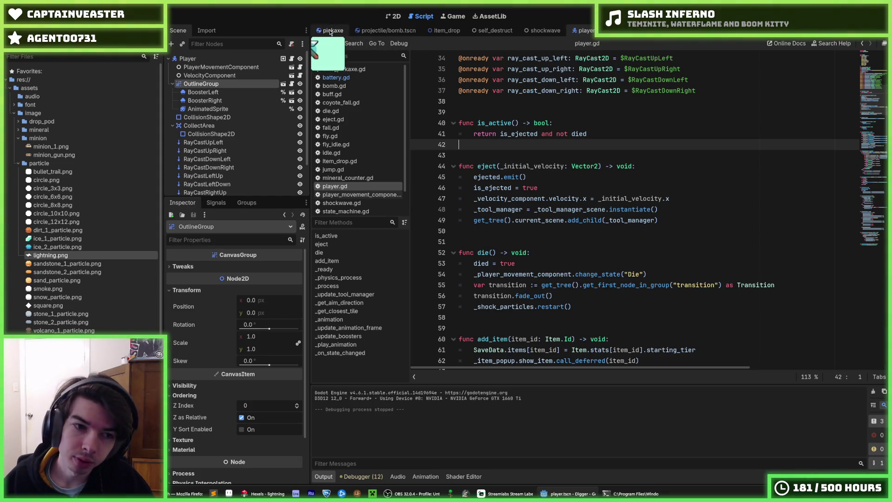
pyautogui.scroll(-5, 91, 220)
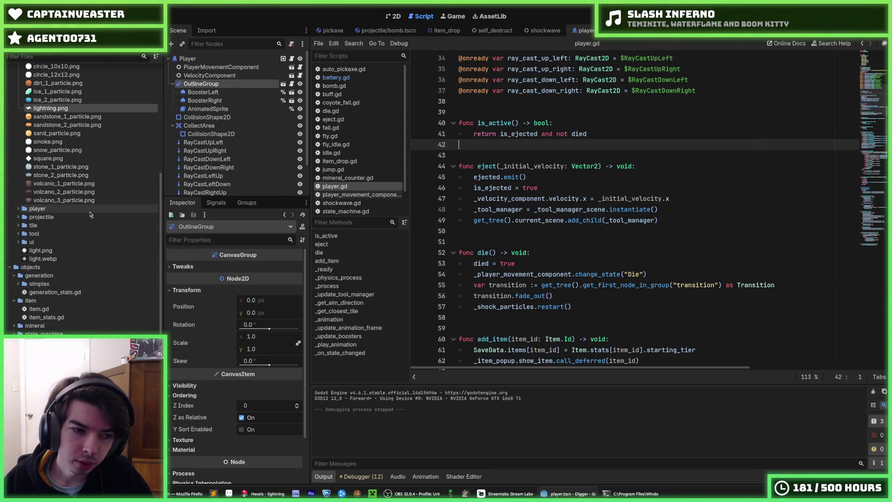
# Step: In bomb.tscn, select the AnimationPlayer and its 'animation' clip, and view the 2D scene
pyautogui.click(389, 30)
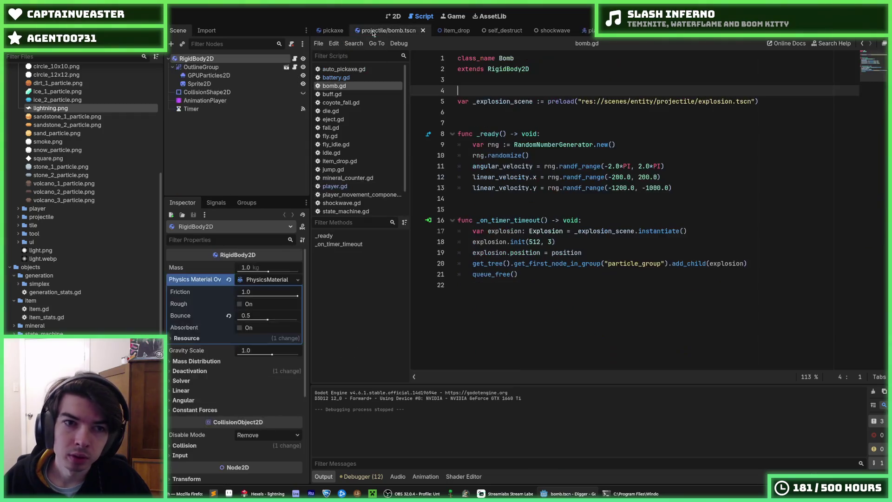
pyautogui.click(205, 101)
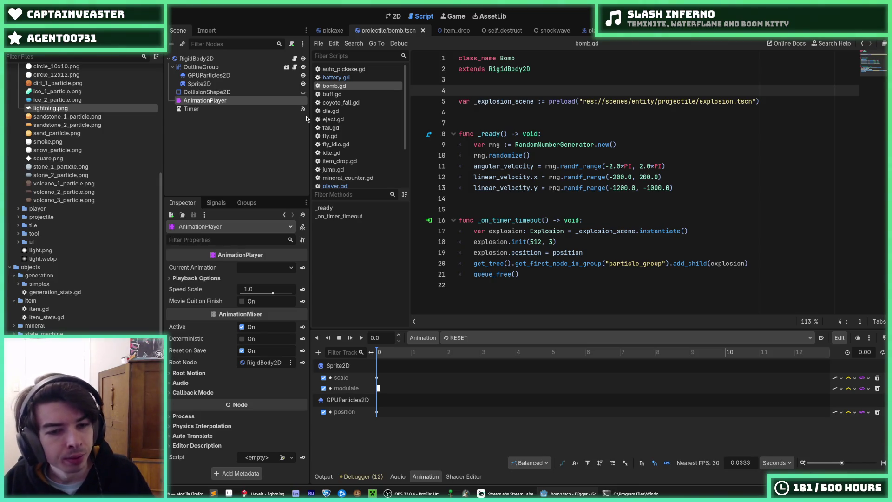
pyautogui.click(469, 342)
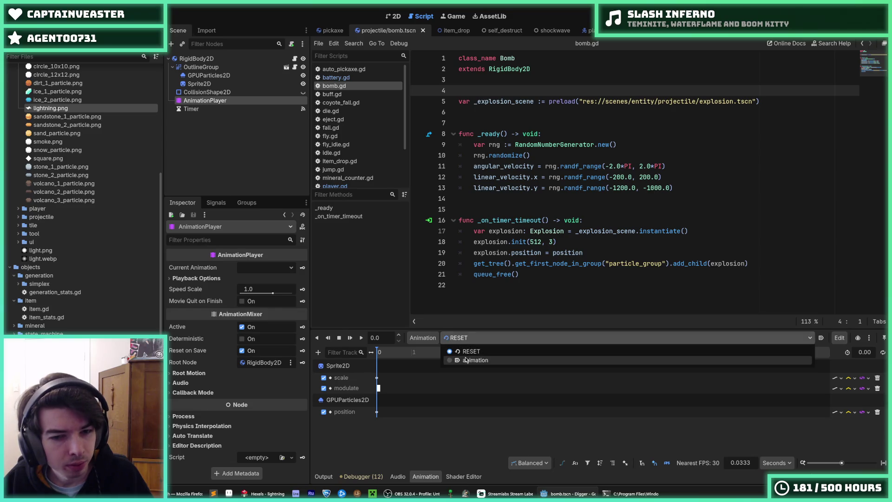
pyautogui.click(466, 361)
pyautogui.click(393, 17)
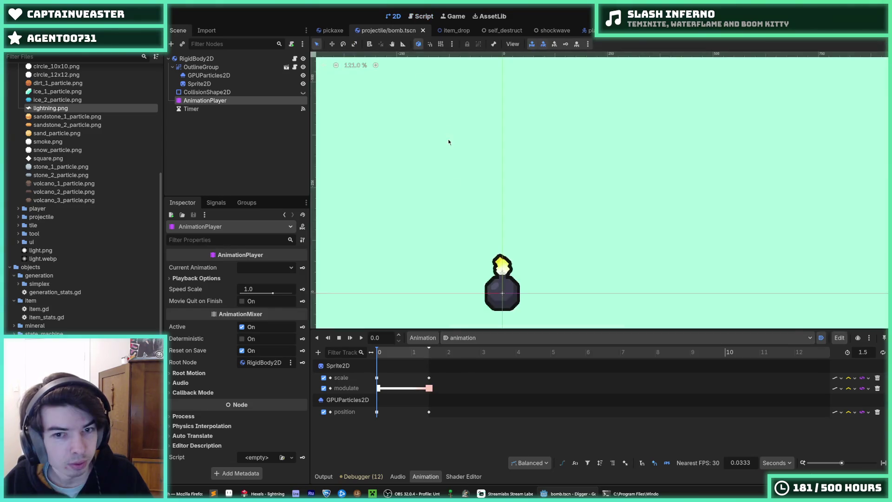
# Step: Play the bomb's swell-up animation several times, then go back to the player scene
pyautogui.click(362, 339)
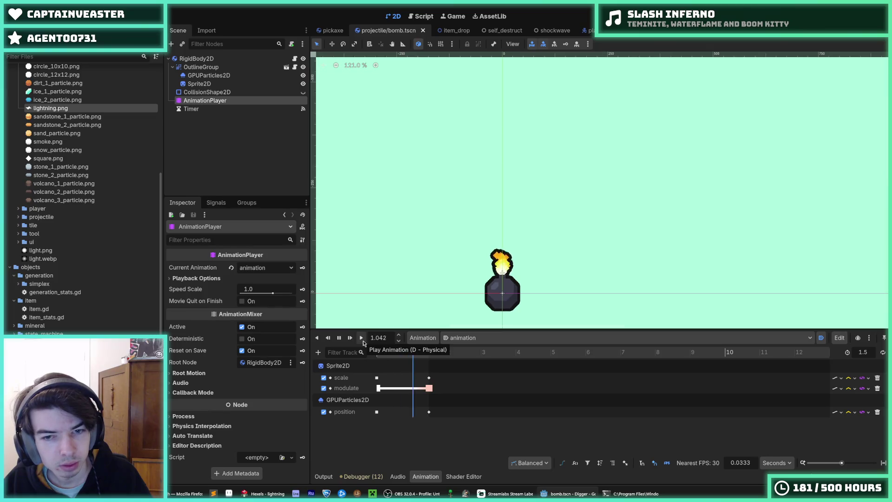
pyautogui.click(362, 338)
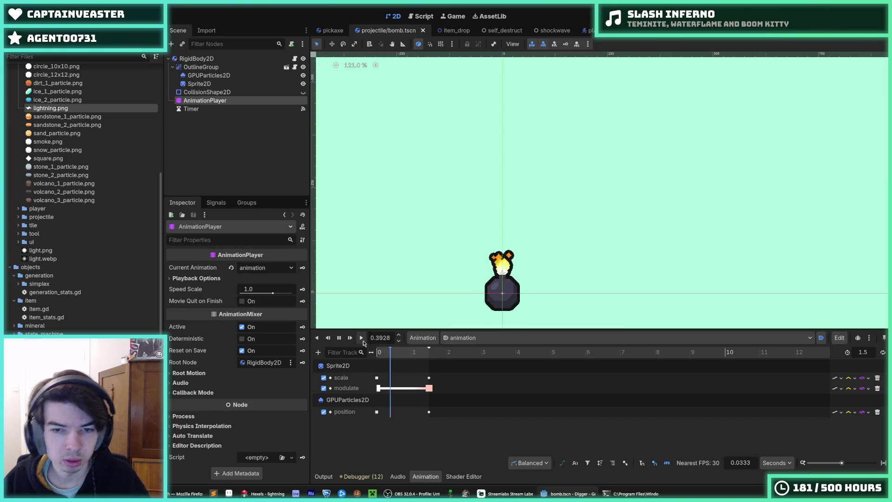
pyautogui.click(362, 338)
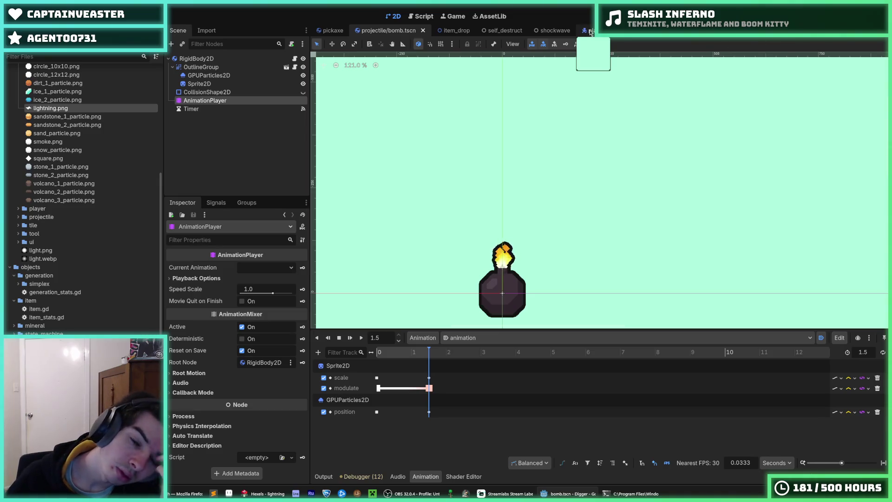
pyautogui.click(362, 338)
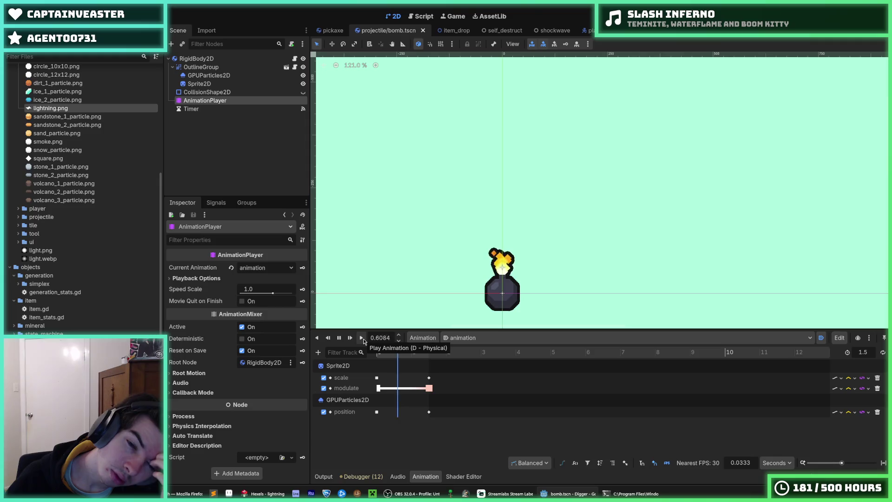
pyautogui.click(363, 342)
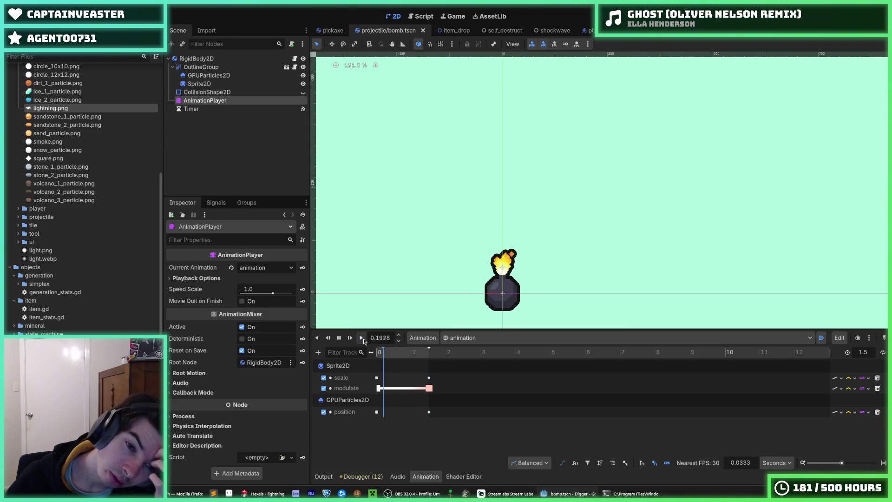
pyautogui.click(588, 30)
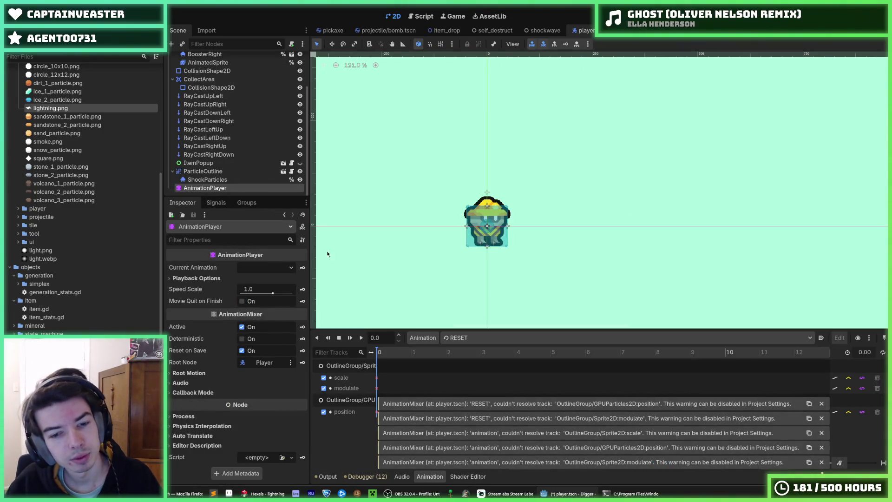
# Step: Look over the OutlineGroup/Sprite2D track and the player's AnimatedSprite, then reselect the AnimationPlayer
pyautogui.click(349, 366)
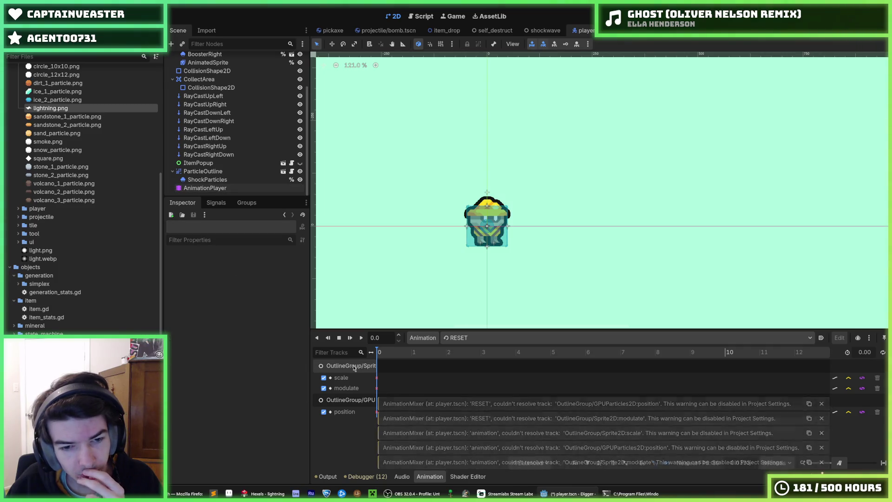
pyautogui.scroll(2, 228, 121)
pyautogui.click(227, 108)
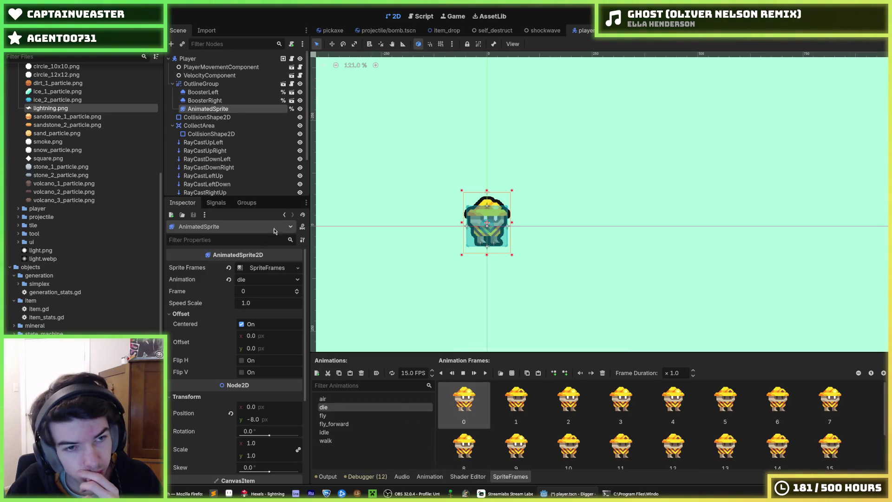
pyautogui.scroll(-2, 228, 140)
pyautogui.click(205, 187)
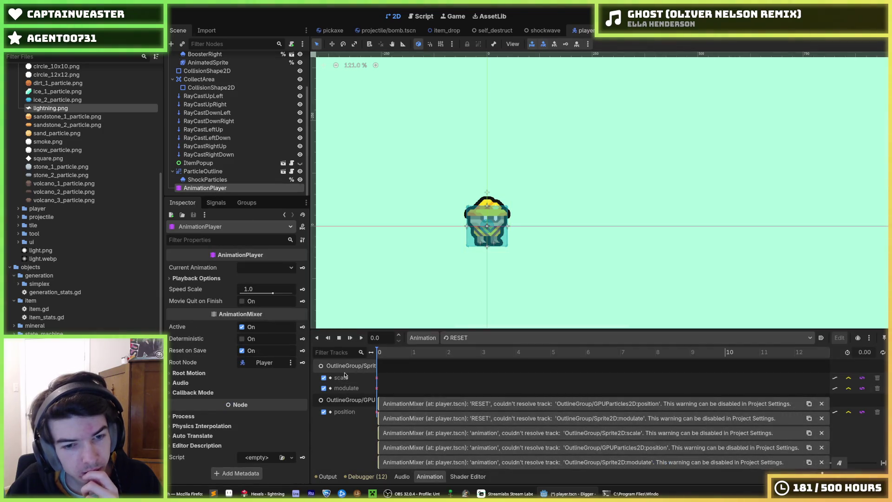
pyautogui.scroll(3, 287, 161)
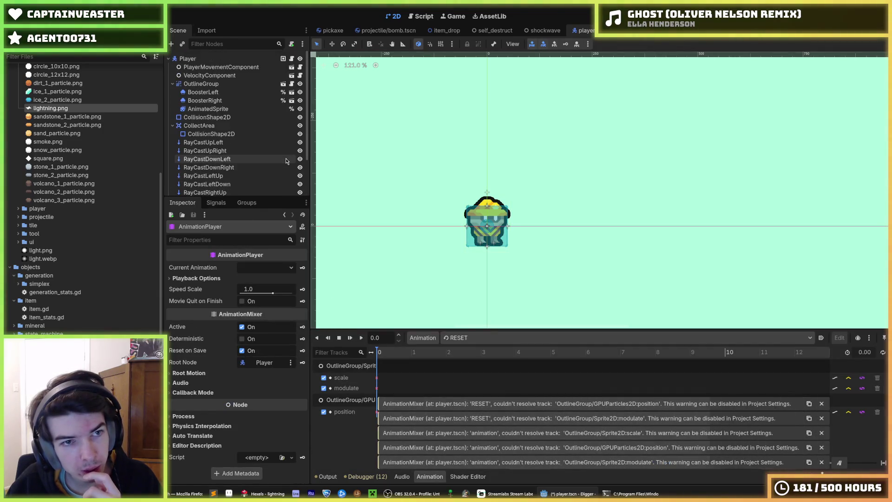
pyautogui.click(360, 366)
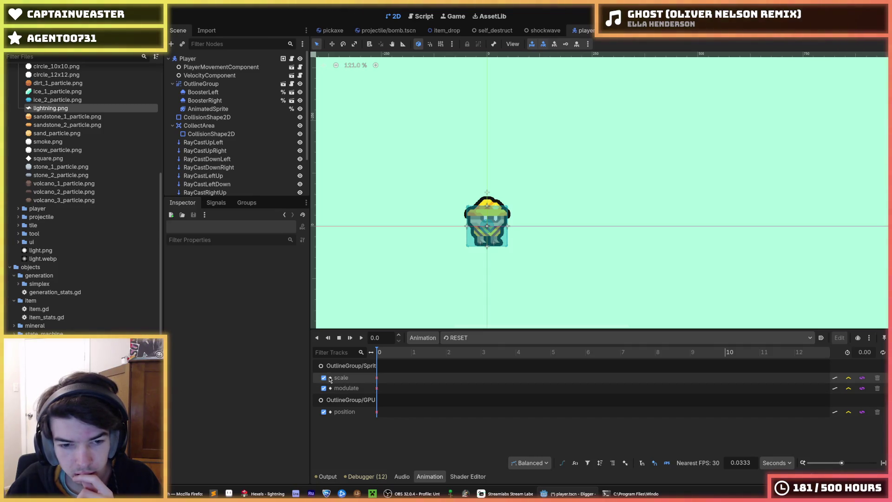
# Step: Switch the player's timeline to 'animation' and select its scale keyframe at time 0
pyautogui.click(377, 377)
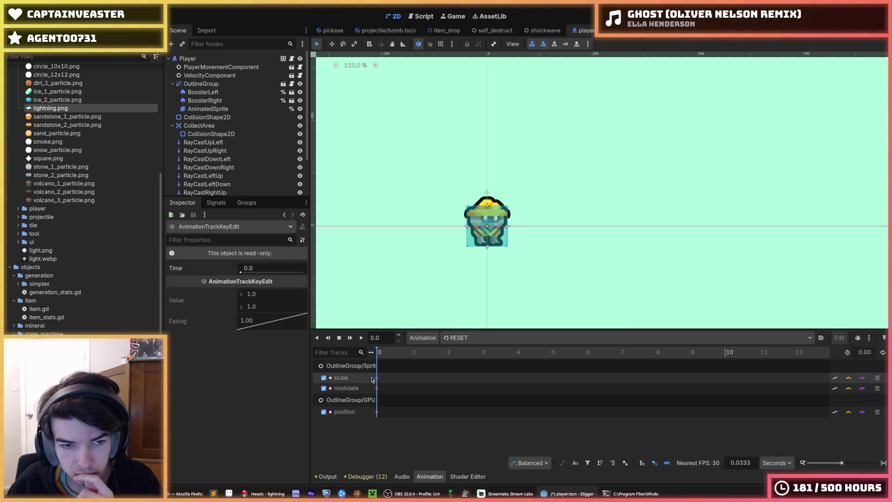
pyautogui.click(346, 366)
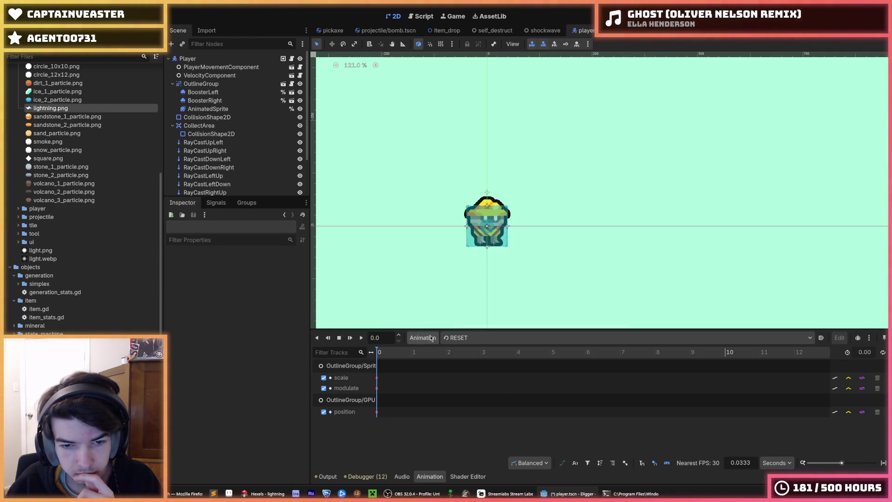
pyautogui.click(460, 337)
pyautogui.click(467, 361)
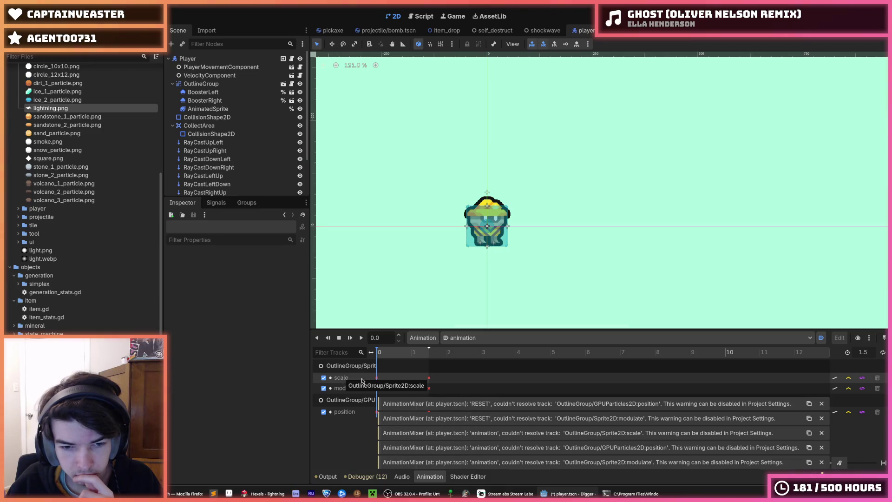
pyautogui.click(377, 379)
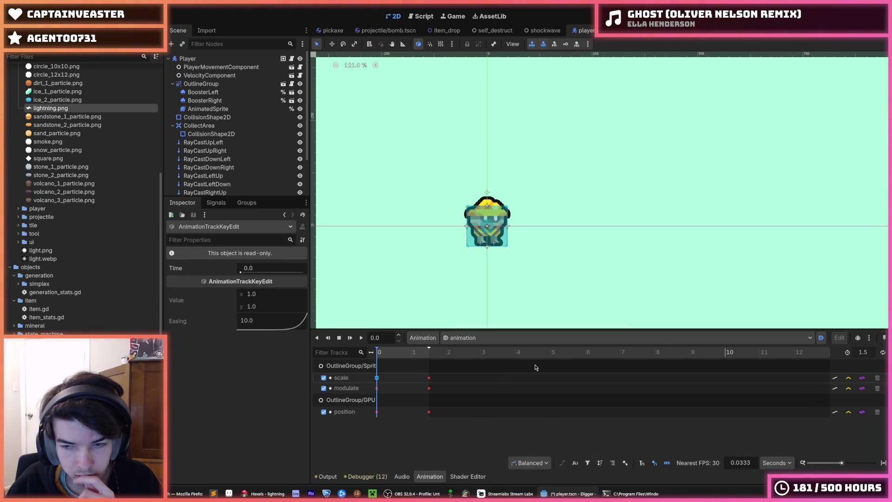
# Step: Open the animation libraries manager, close it with 'animation' unchanged, and inspect the time-0 modulate and scale keys
pyautogui.click(422, 337)
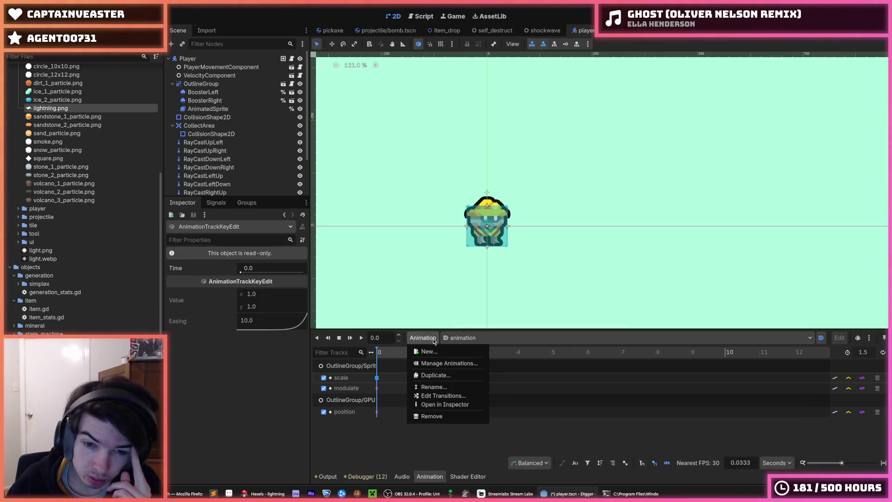
pyautogui.click(439, 363)
pyautogui.doubleClick(324, 177)
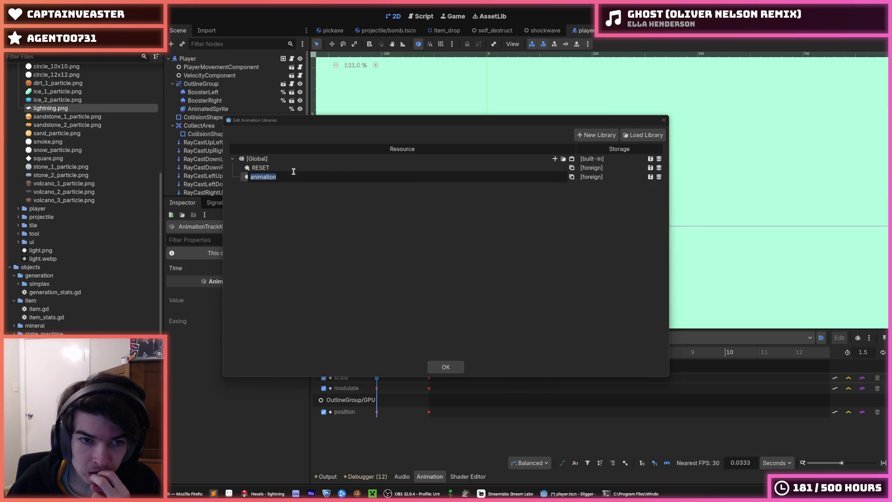
pyautogui.click(250, 179)
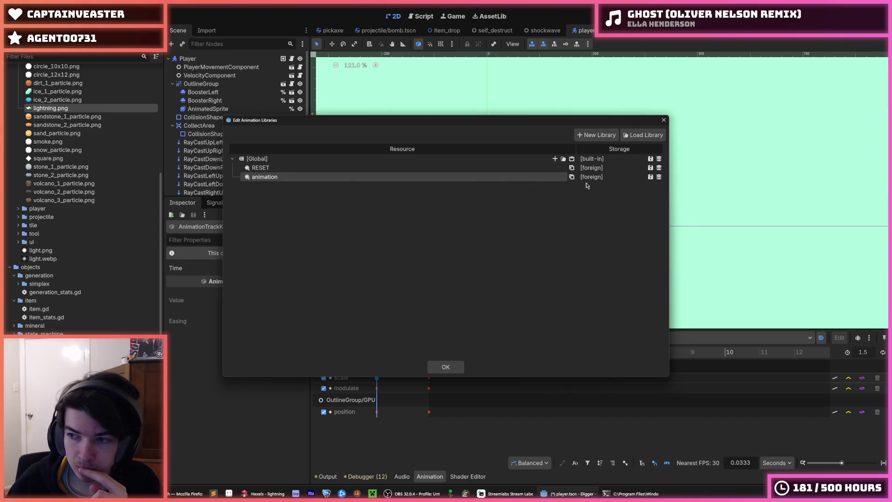
pyautogui.click(663, 119)
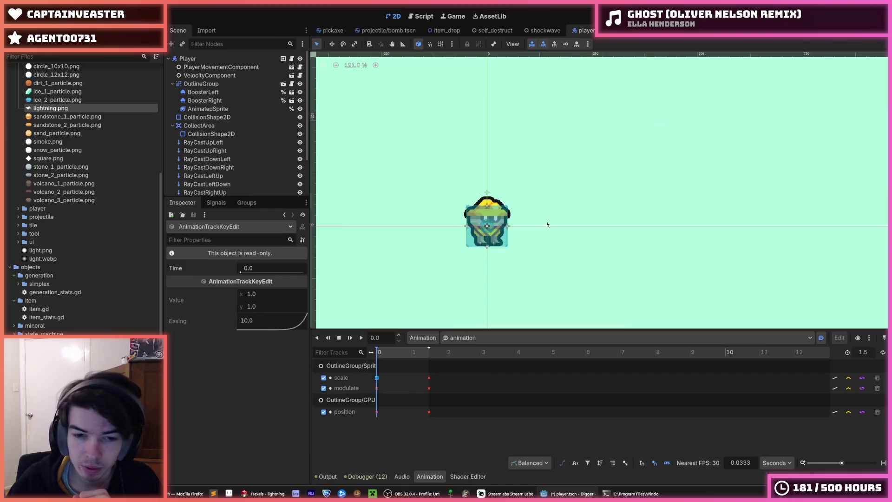
pyautogui.click(376, 388)
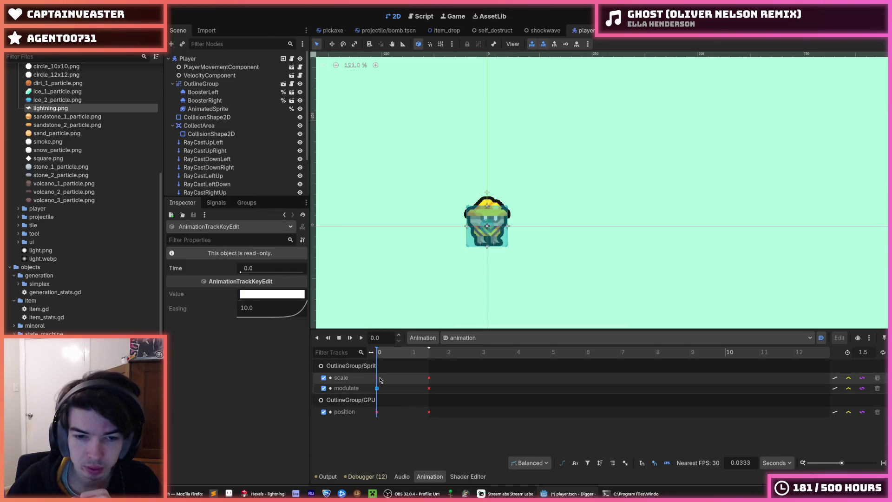
pyautogui.click(377, 377)
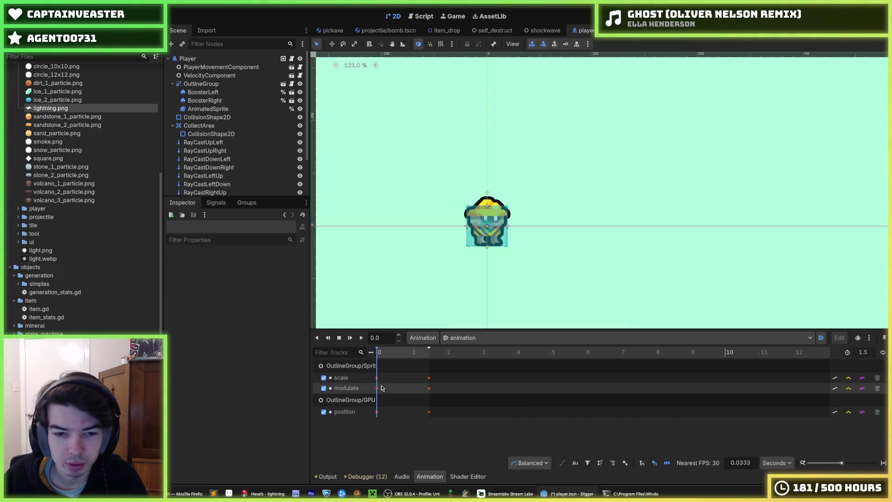
# Step: Check the time-0 scale keyframe and the animation list, then select the AnimationPlayer node
pyautogui.click(353, 369)
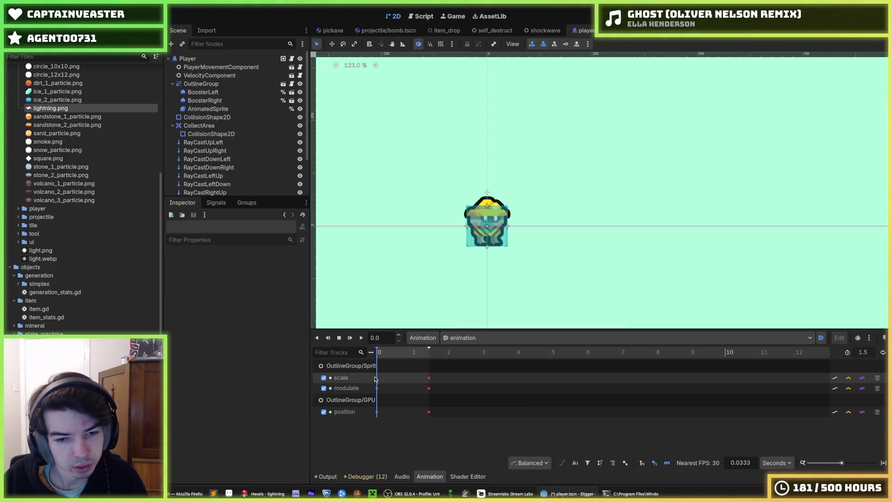
pyautogui.click(376, 377)
pyautogui.click(359, 367)
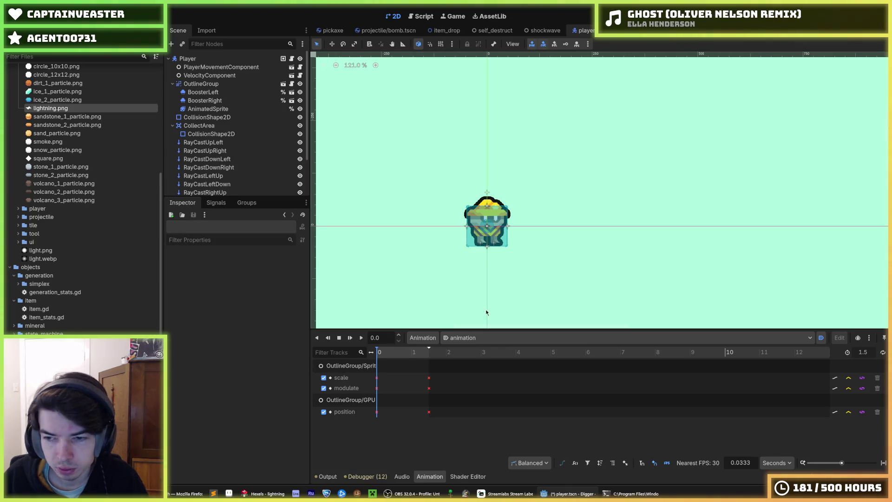
pyautogui.click(569, 336)
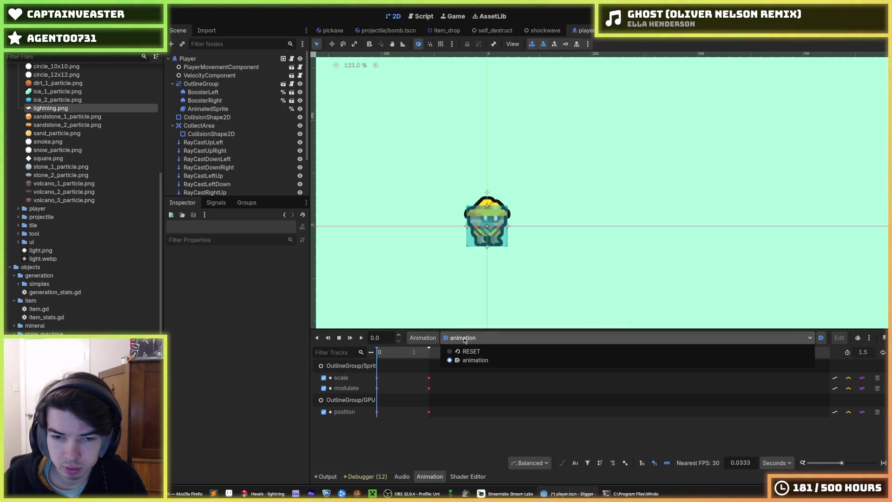
pyautogui.click(464, 337)
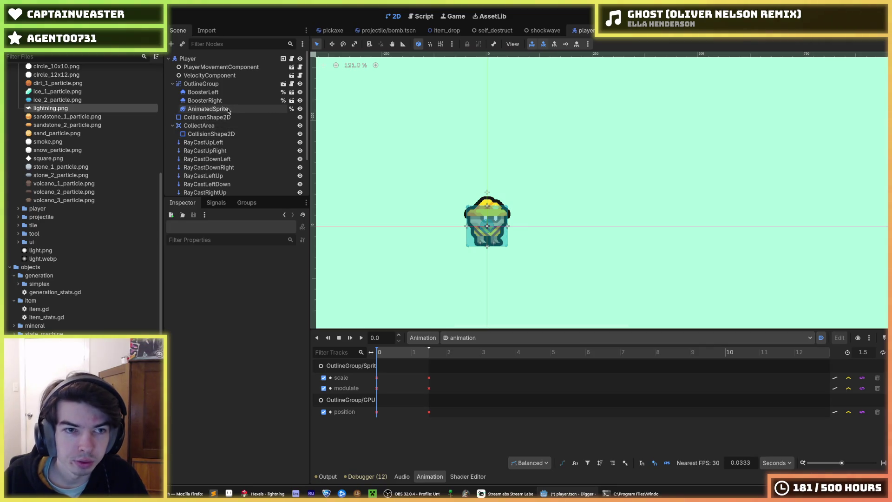
pyautogui.scroll(-3, 232, 139)
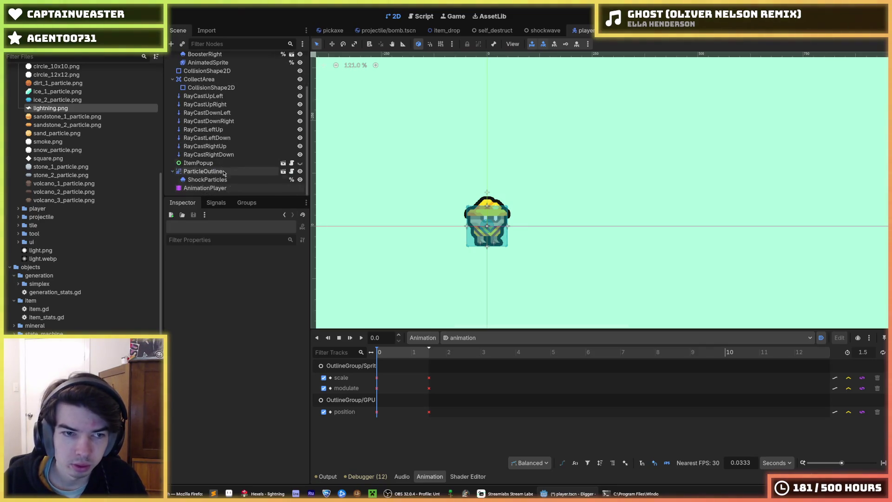
pyautogui.click(204, 187)
# Step: Review the player's animation list repeatedly, keeping 'animation' as the current animation
pyautogui.click(751, 339)
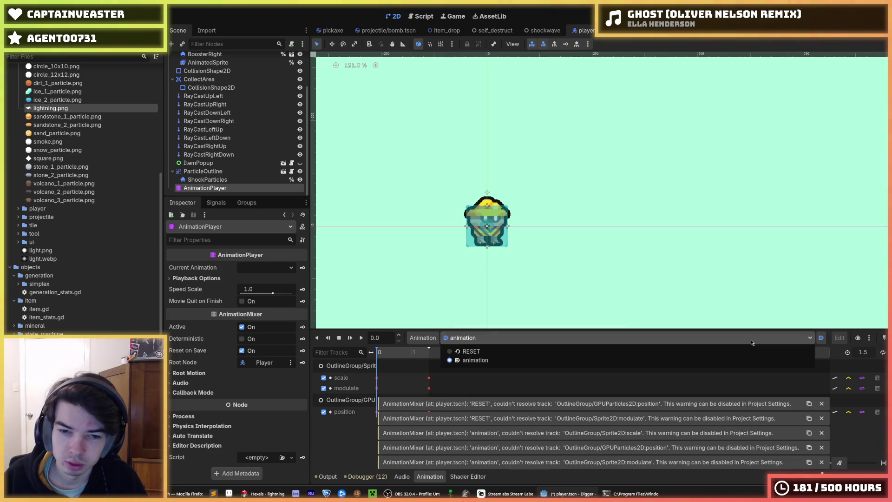
pyautogui.click(750, 339)
pyautogui.click(751, 339)
pyautogui.click(751, 339)
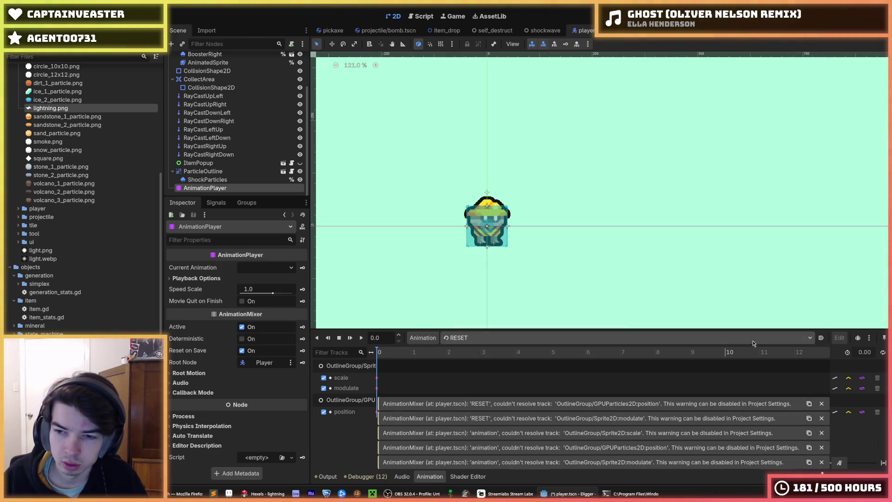
pyautogui.click(751, 339)
pyautogui.click(817, 347)
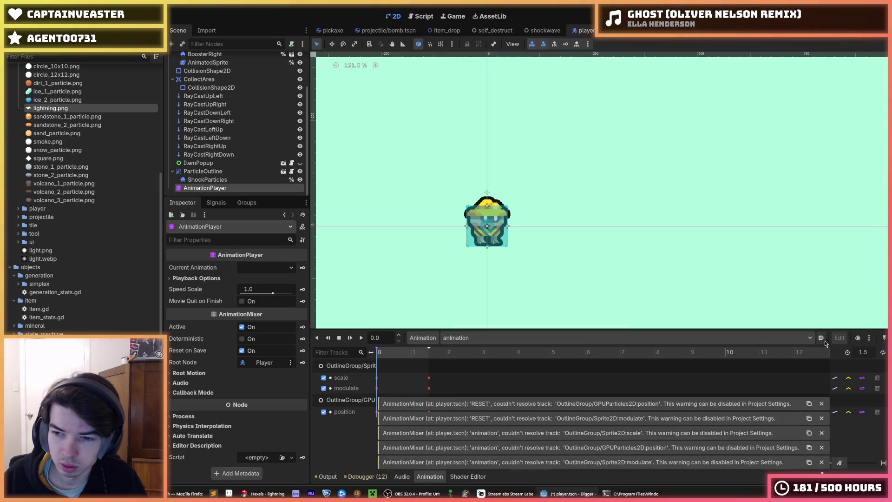
pyautogui.click(504, 342)
pyautogui.click(504, 343)
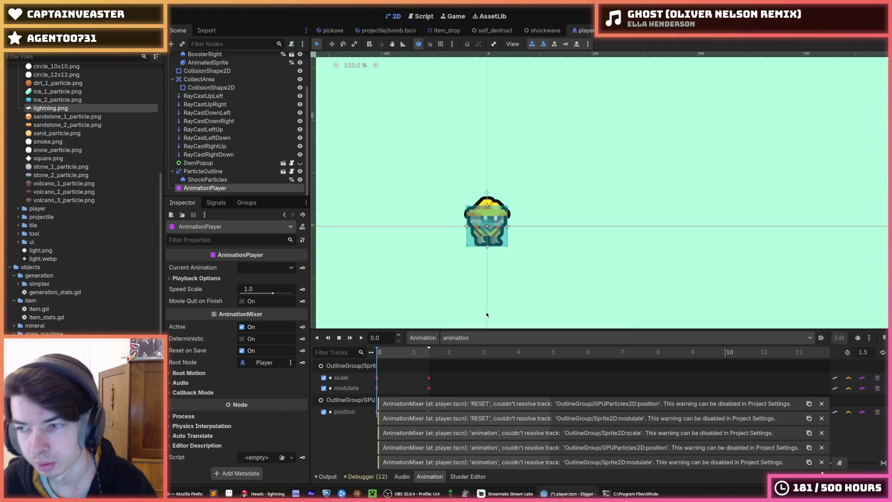
pyautogui.click(467, 345)
pyautogui.click(463, 344)
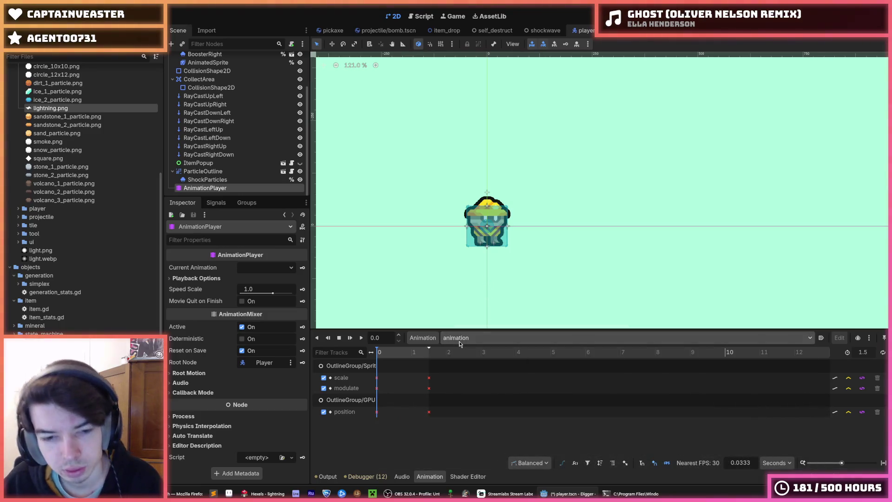
pyautogui.click(459, 344)
pyautogui.click(460, 344)
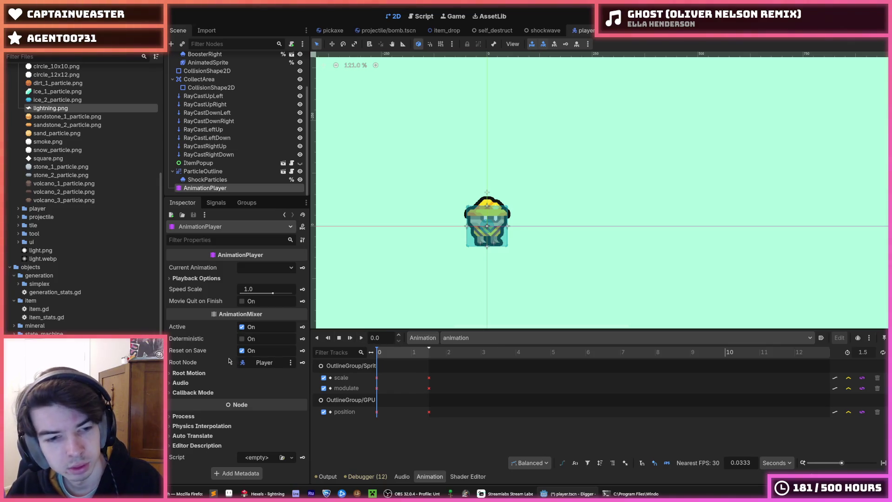
# Step: Bring up the Animation panel's animation management options
pyautogui.click(261, 268)
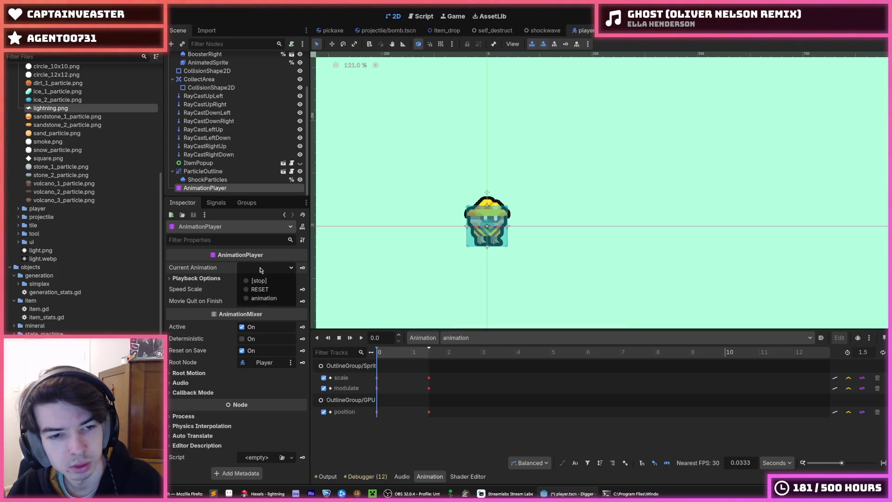
pyautogui.click(261, 269)
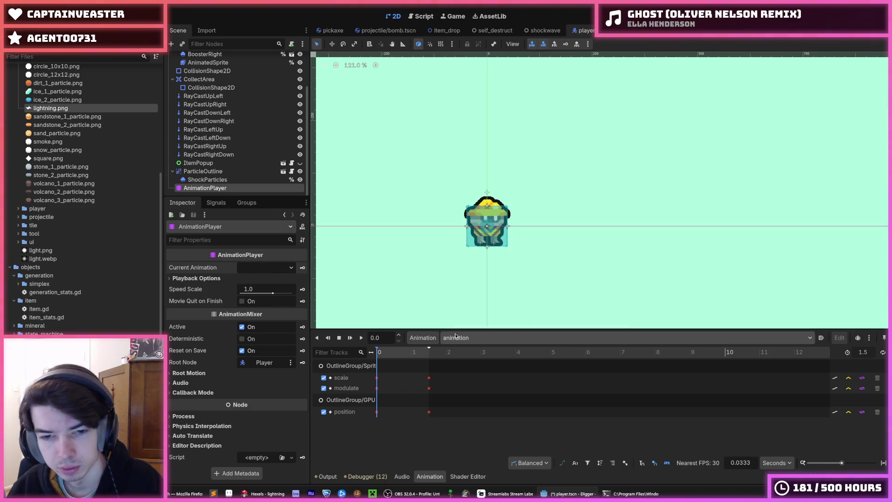
pyautogui.click(425, 338)
# Step: In Manage Animations, rename the Global 'animation' entry to 'explode' and click OK
pyautogui.click(430, 364)
pyautogui.click(288, 176)
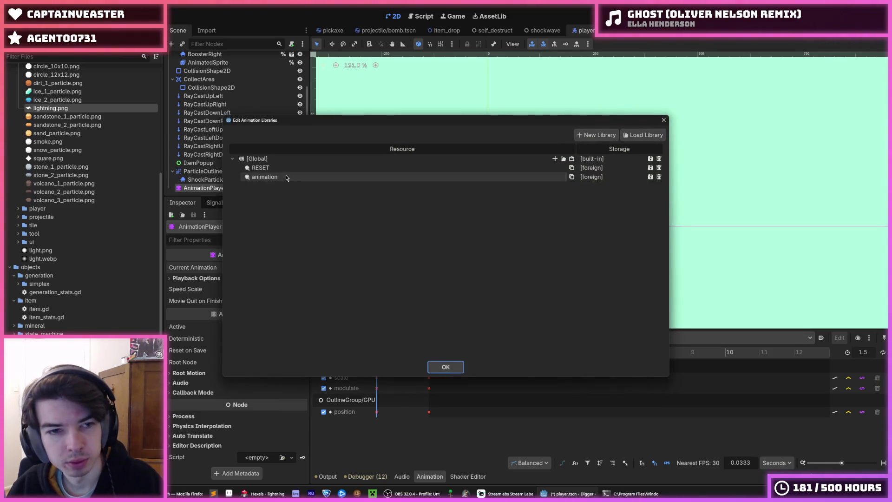
pyautogui.click(289, 177)
pyautogui.write('e')
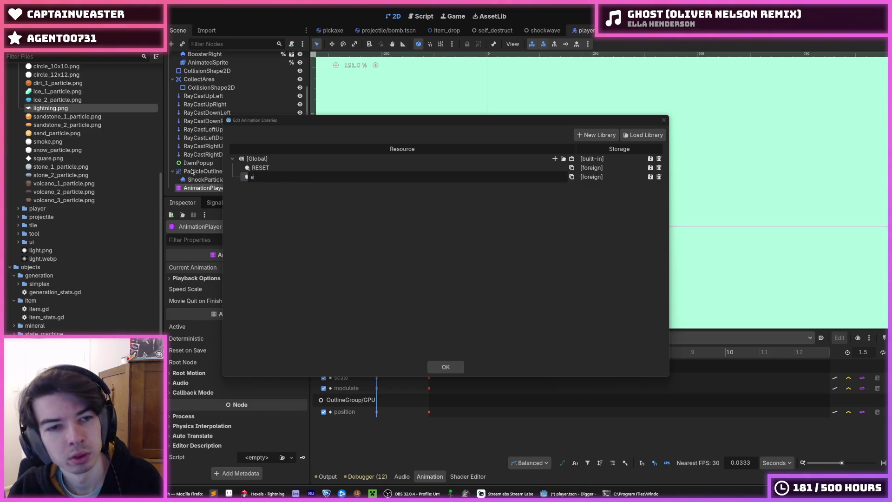
pyautogui.write('xplode')
pyautogui.press('Return')
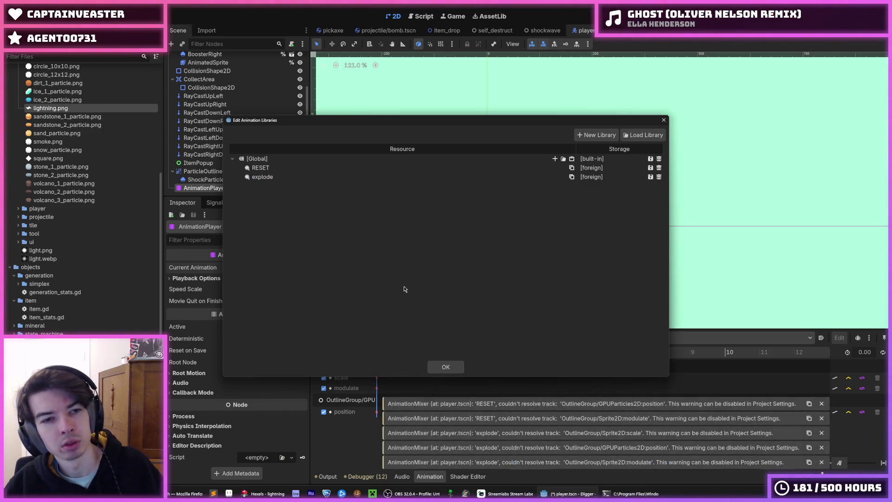
pyautogui.click(446, 367)
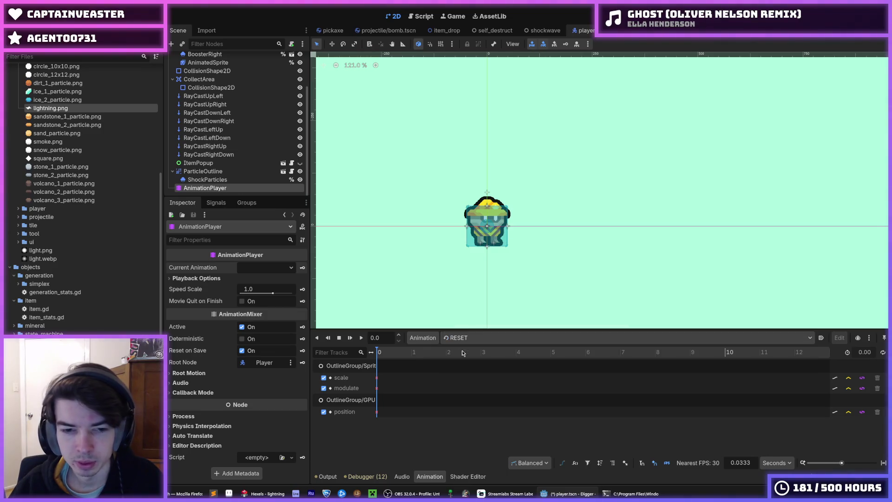
# Step: Drag the track-name column wider to show full OutlineGroup track paths, leaving handle mode unchanged
pyautogui.moveTo(372, 352); pyautogui.dragTo(389, 352)
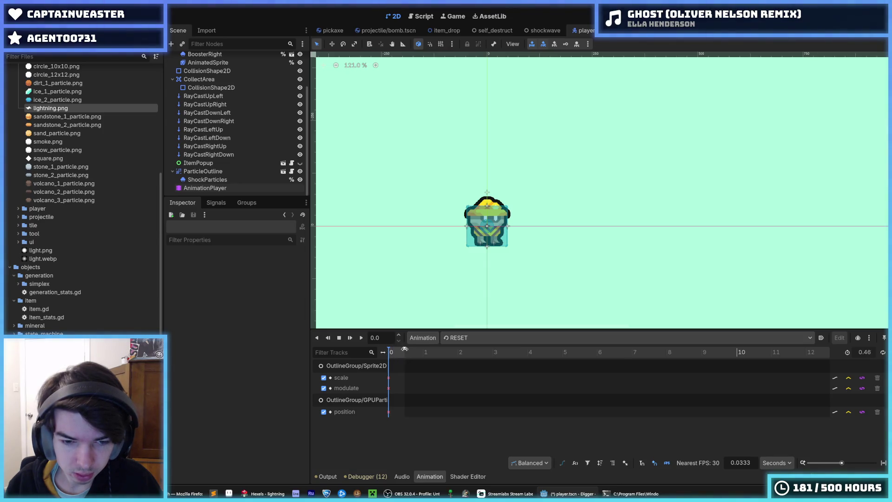
pyautogui.moveTo(382, 351); pyautogui.dragTo(411, 352)
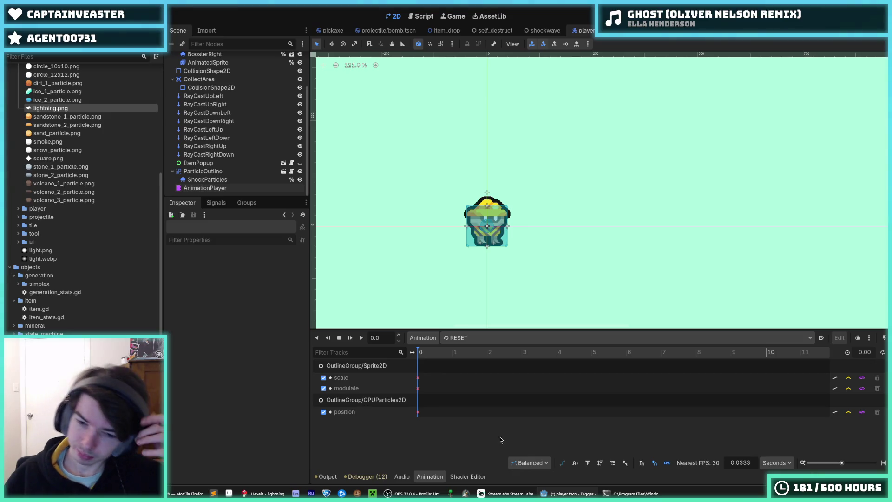
pyautogui.click(534, 461)
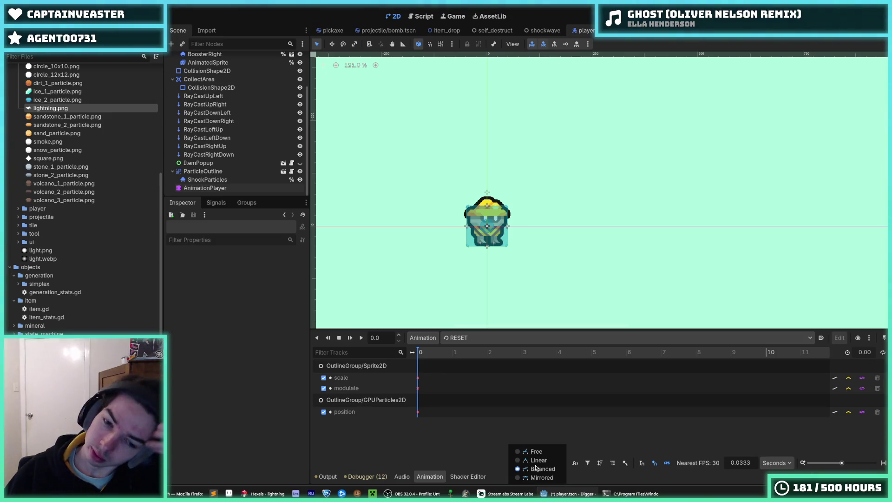
pyautogui.click(471, 447)
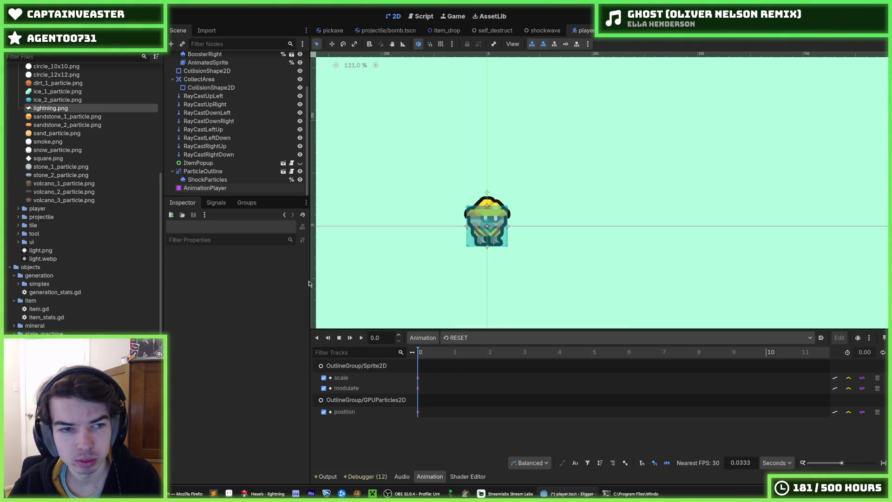
# Step: Select the AnimationPlayer and switch the timeline to the explode animation
pyautogui.click(230, 188)
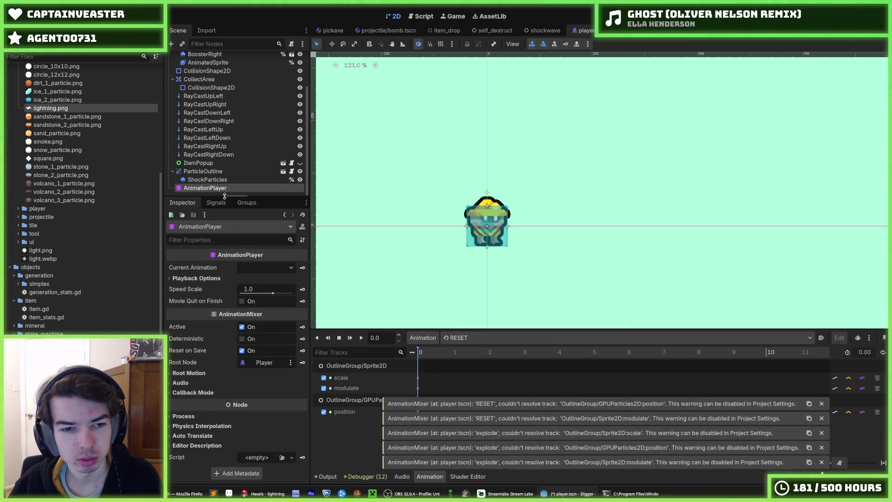
pyautogui.click(265, 363)
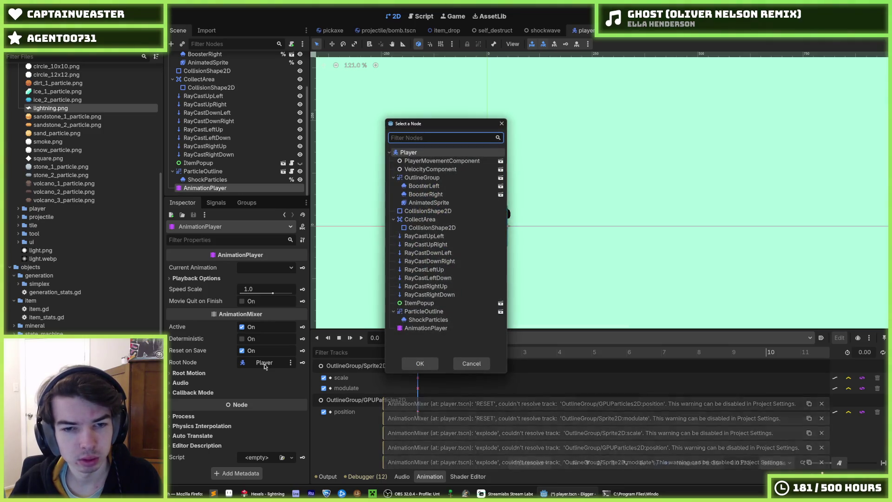
pyautogui.click(471, 362)
pyautogui.click(467, 338)
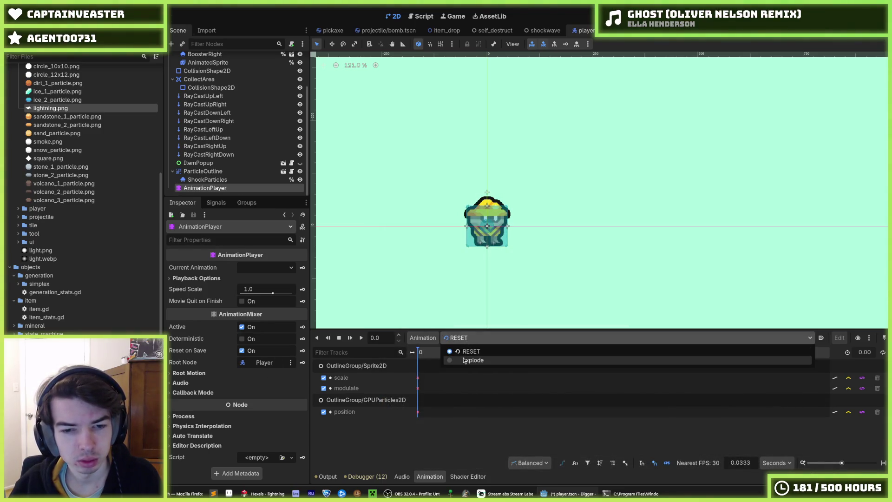
pyautogui.click(467, 360)
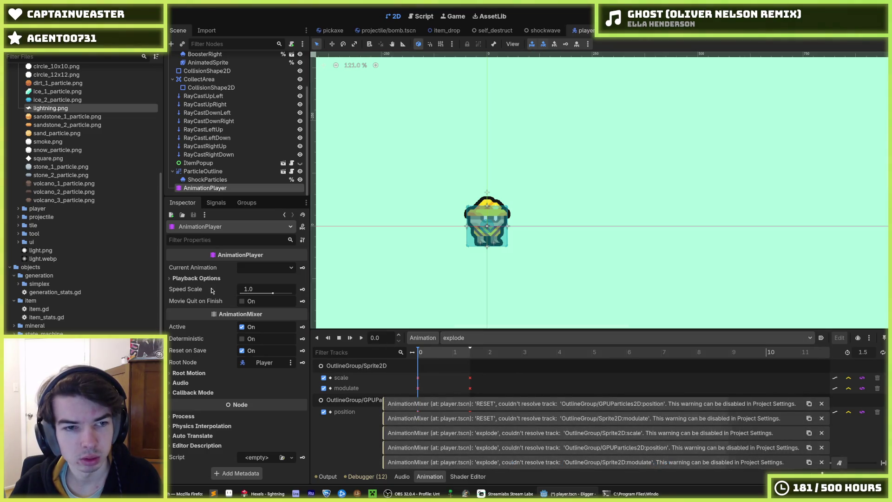
# Step: Review the AnimatedSprite's frames, then reselect AnimationPlayer and glance at its Root Motion settings
pyautogui.scroll(3, 222, 168)
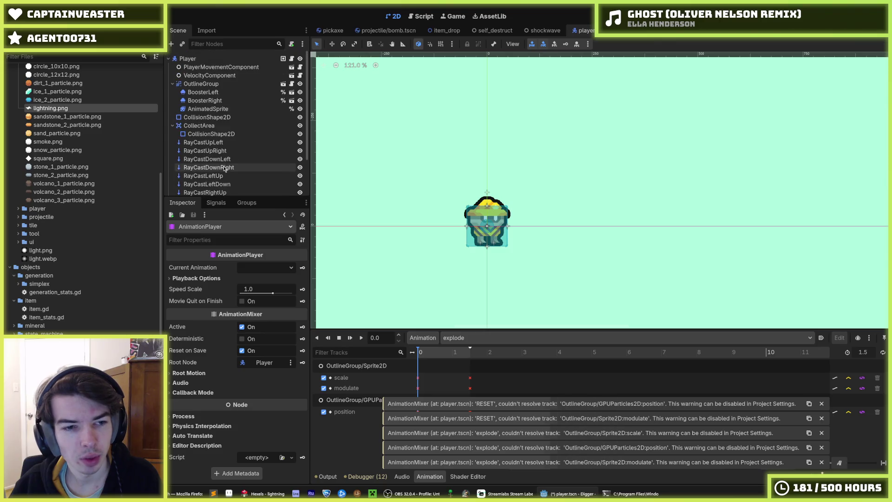
pyautogui.rightClick(222, 113)
pyautogui.click(215, 114)
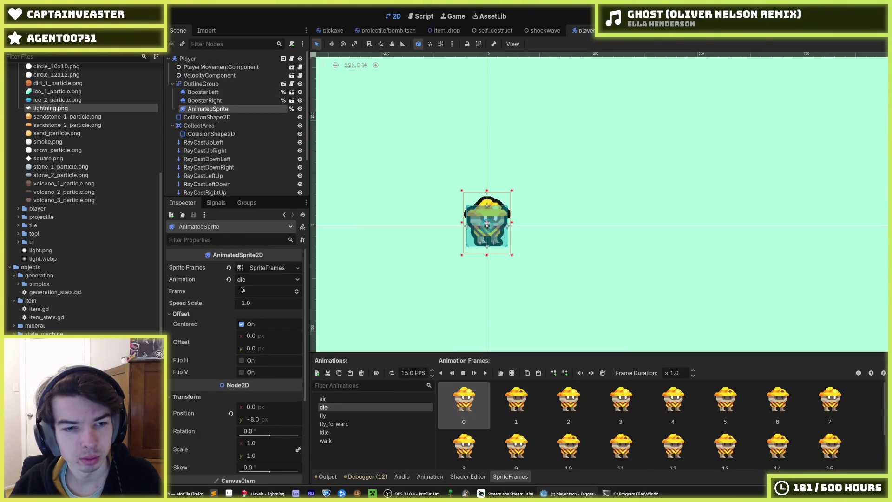
pyautogui.scroll(-3, 213, 182)
pyautogui.click(218, 188)
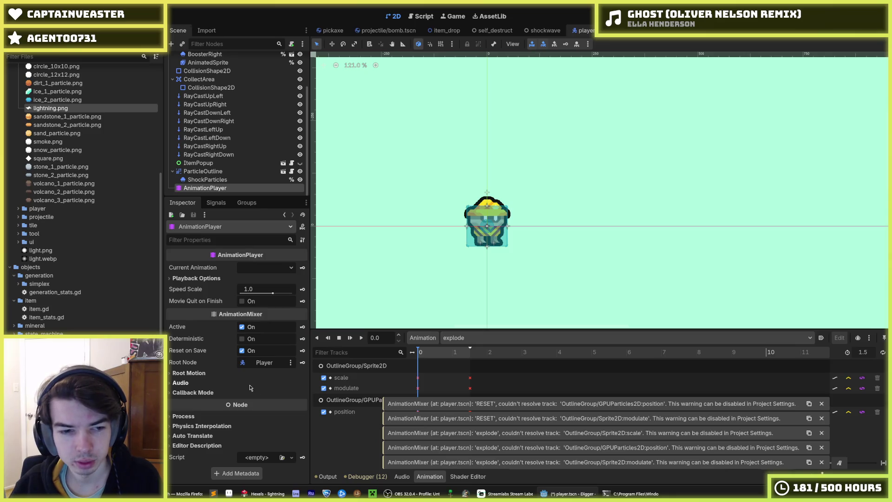
pyautogui.click(190, 373)
pyautogui.click(204, 373)
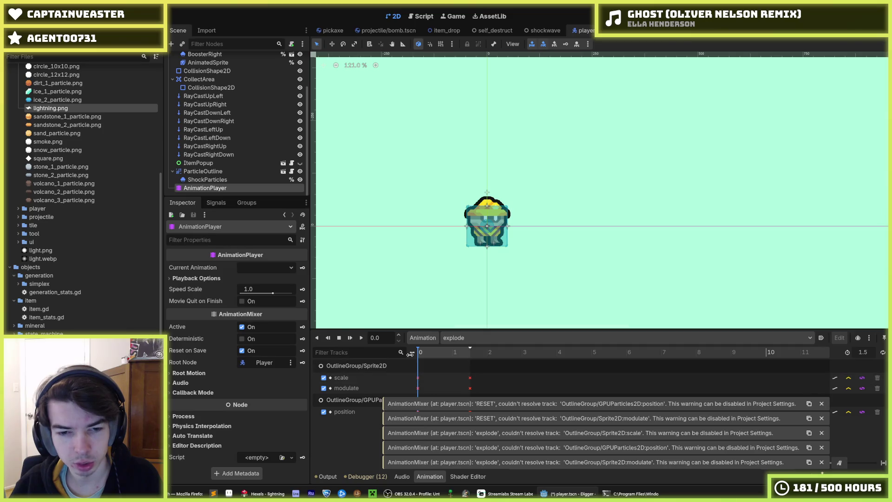
# Step: Inspect explode's scale and modulate keys at 0 and 1.5 seconds
pyautogui.click(470, 377)
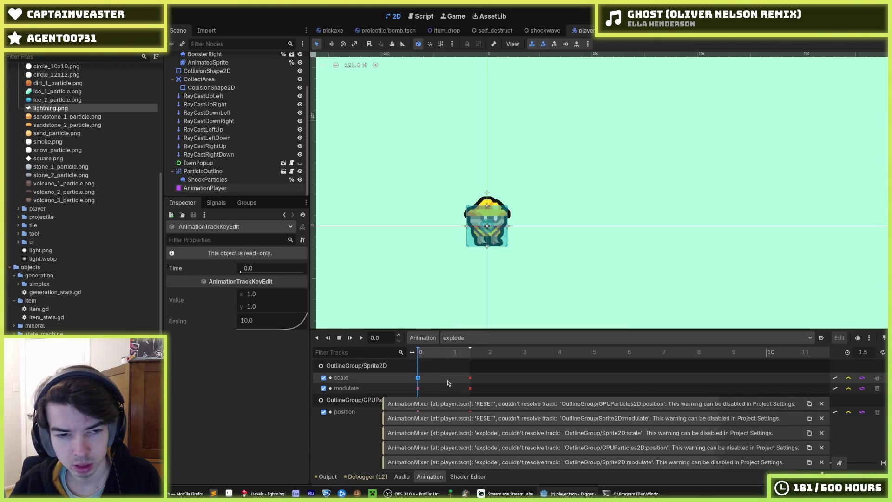
pyautogui.click(466, 388)
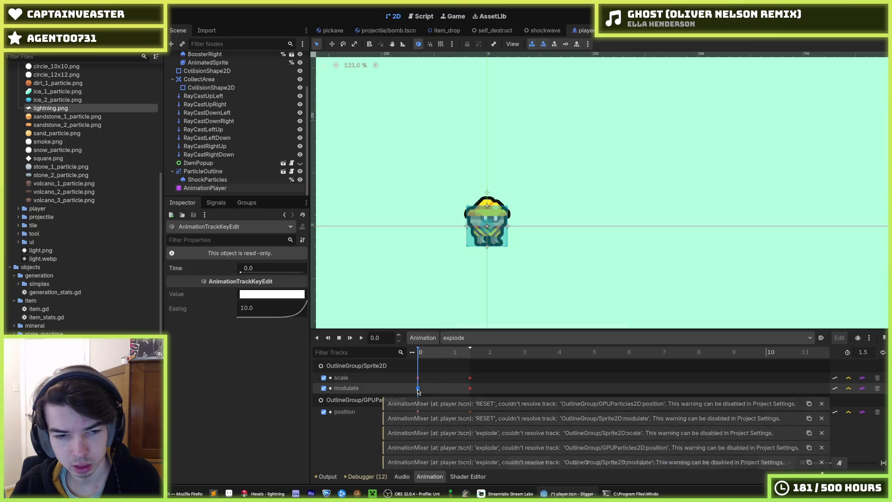
pyautogui.click(470, 388)
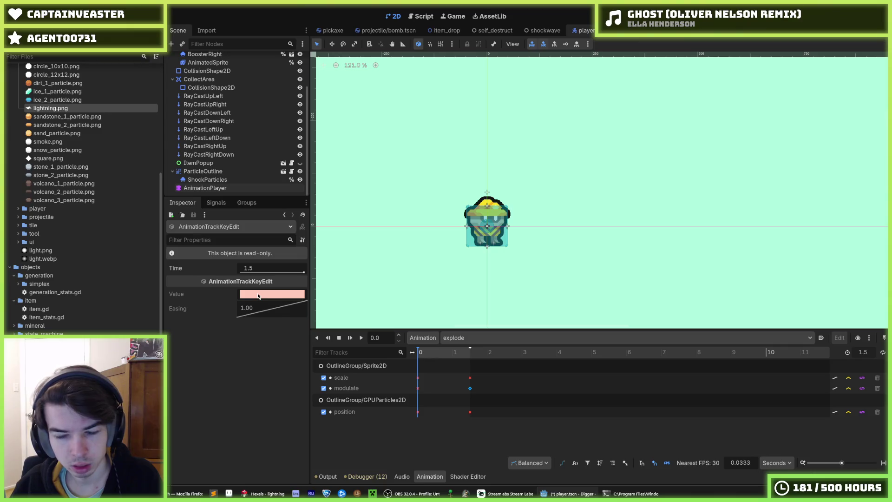
pyautogui.moveTo(258, 295)
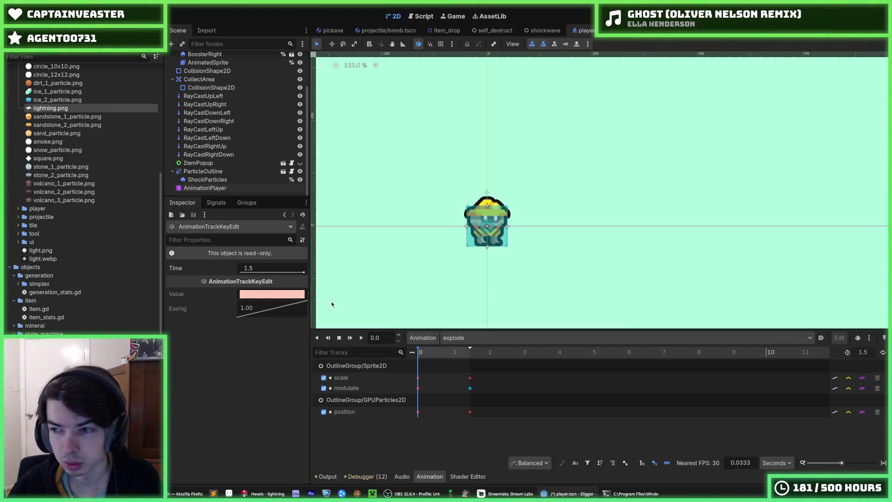
pyautogui.click(470, 378)
pyautogui.click(468, 383)
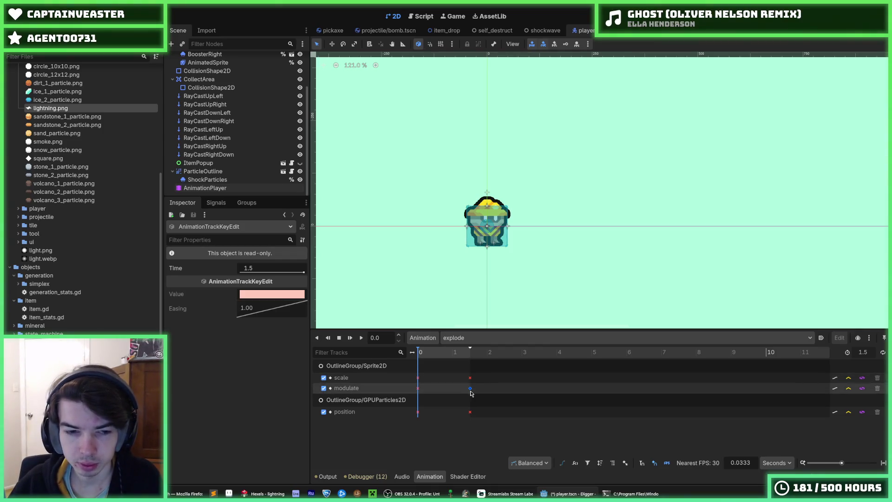
pyautogui.click(469, 383)
pyautogui.click(469, 383)
pyautogui.click(469, 383)
pyautogui.click(469, 384)
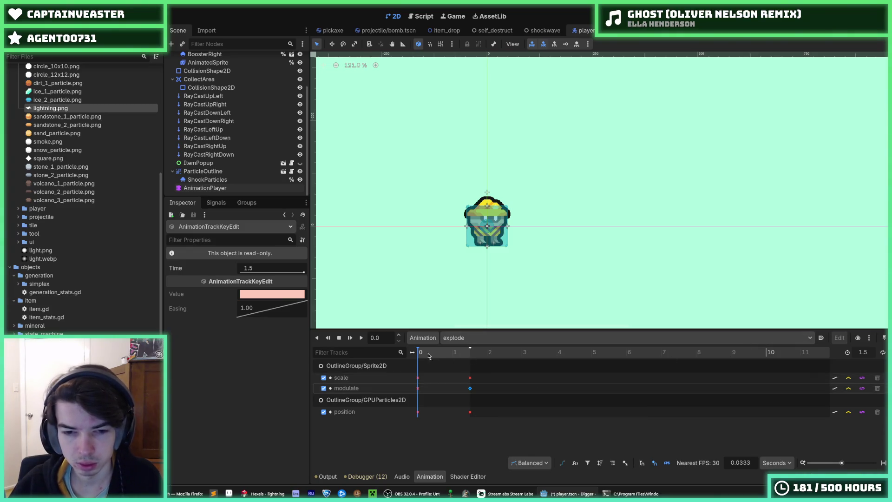
# Step: Preview the explode animation, then switch the timeline to RESET
pyautogui.click(362, 338)
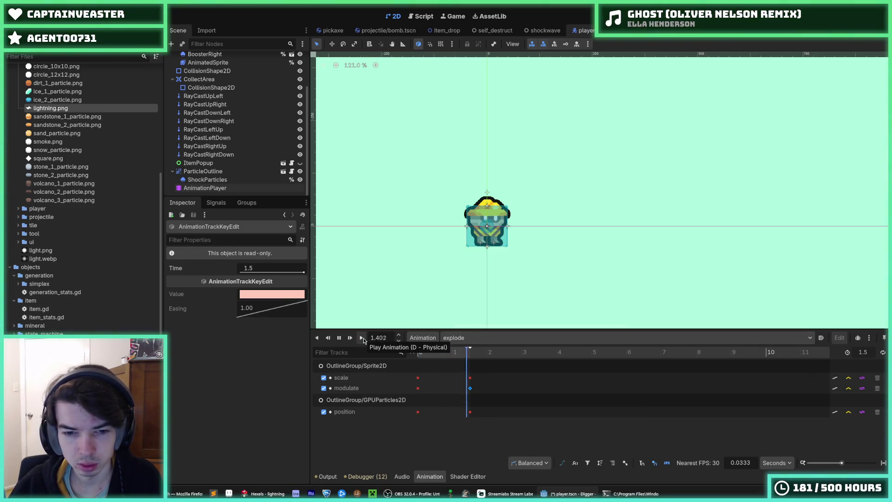
pyautogui.click(344, 401)
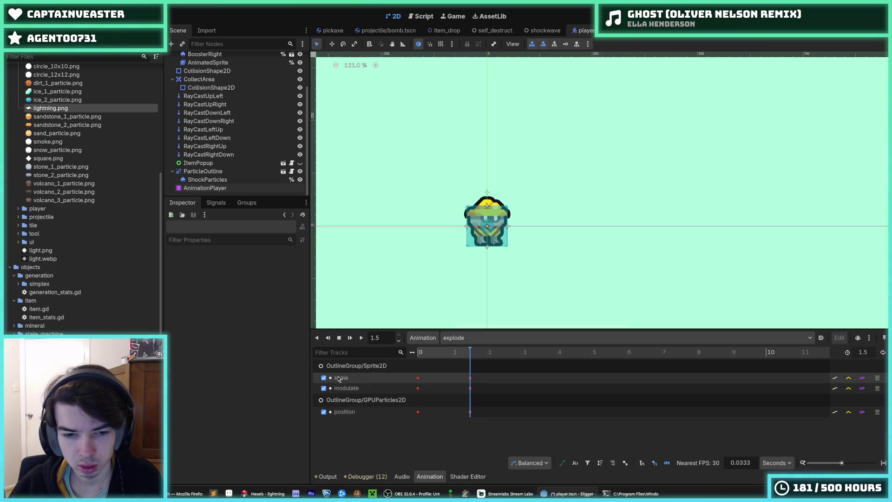
pyautogui.click(441, 339)
pyautogui.click(483, 352)
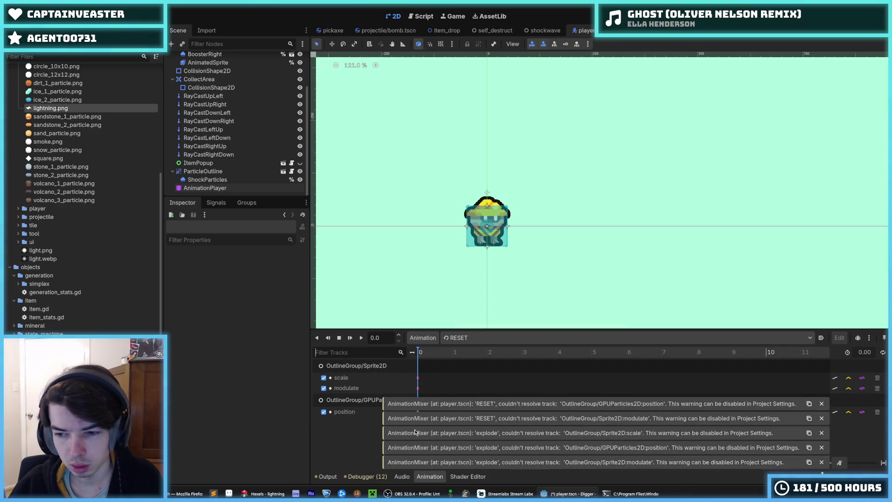
# Step: Add an AnimationPlayer child to Player by searching 'animation', then choose Animation > New
pyautogui.click(205, 188)
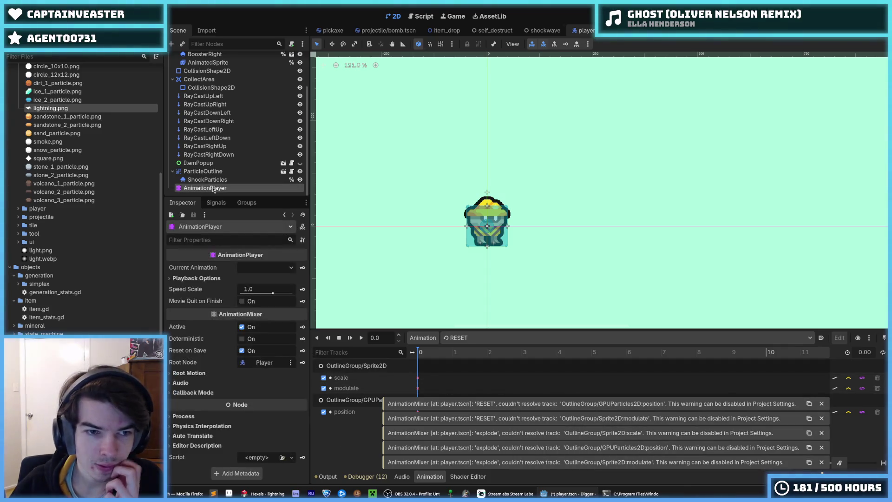
pyautogui.scroll(3, 204, 116)
pyautogui.rightClick(204, 59)
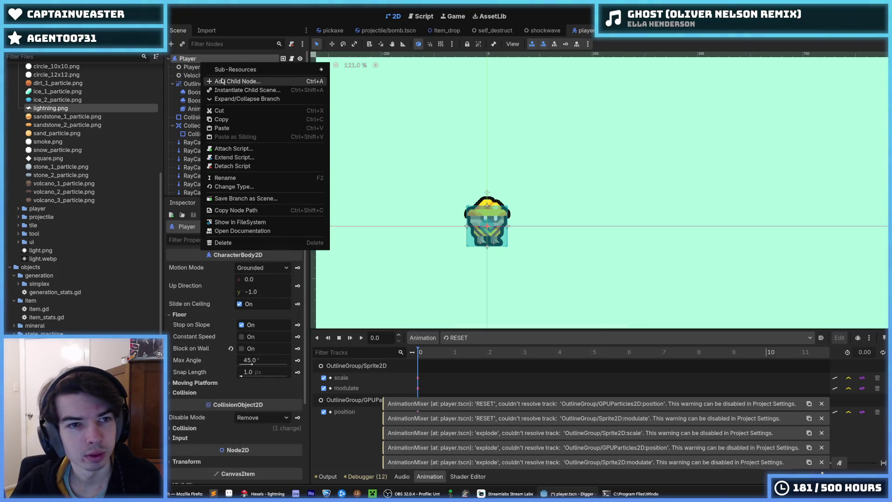
pyautogui.click(217, 68)
pyautogui.write('animation')
pyautogui.press('Up')
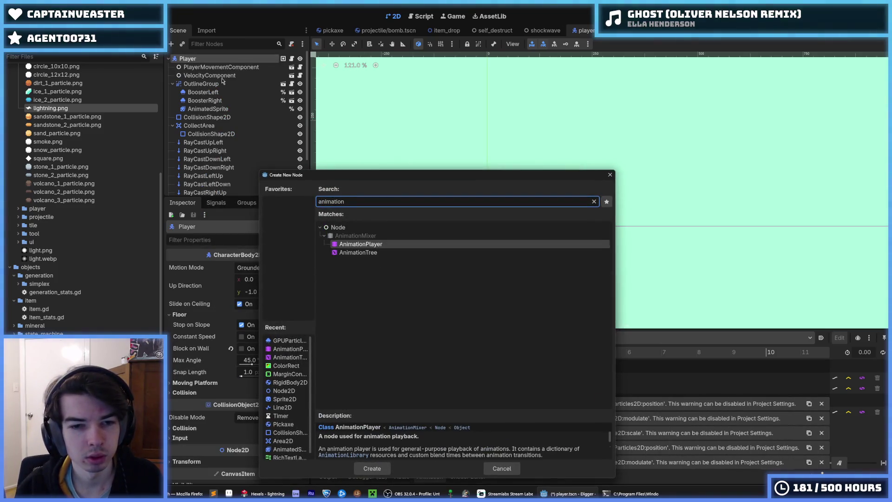
pyautogui.press('Return')
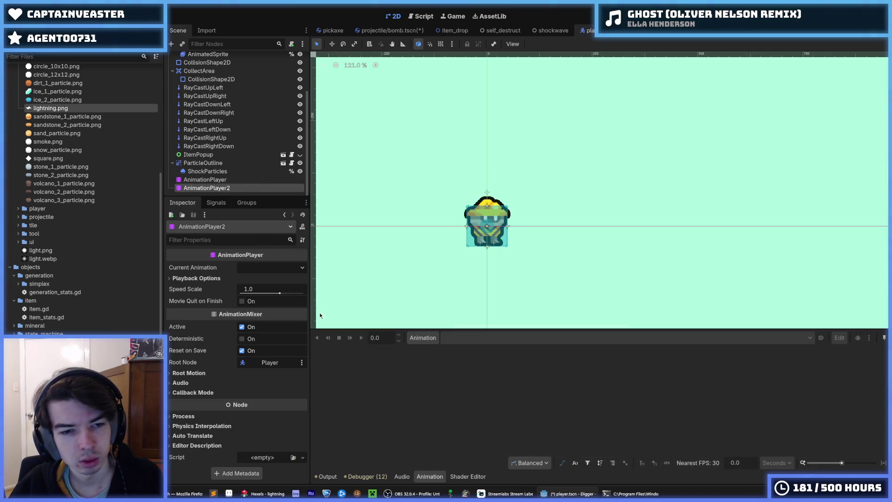
pyautogui.click(422, 337)
pyautogui.click(431, 349)
# Step: Name the new animation 'explode' and make sure AnimationPlayer2 is selected
pyautogui.write('exp')
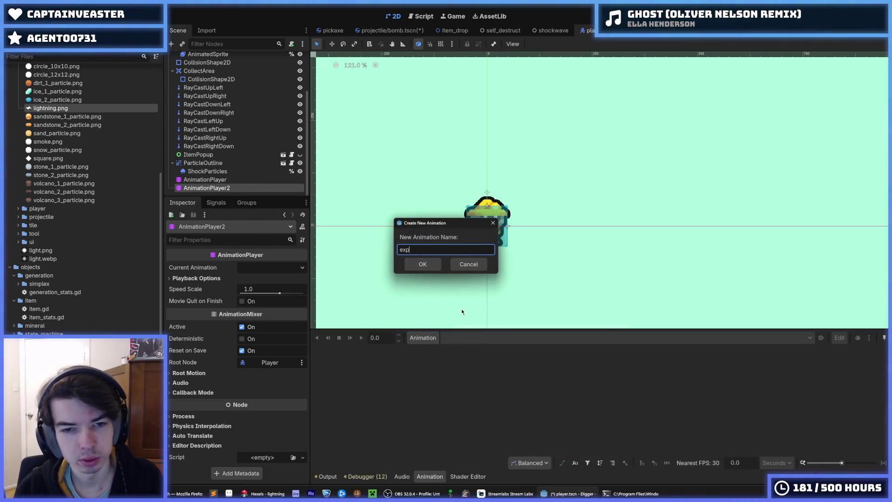
pyautogui.write('lode')
pyautogui.press('Return')
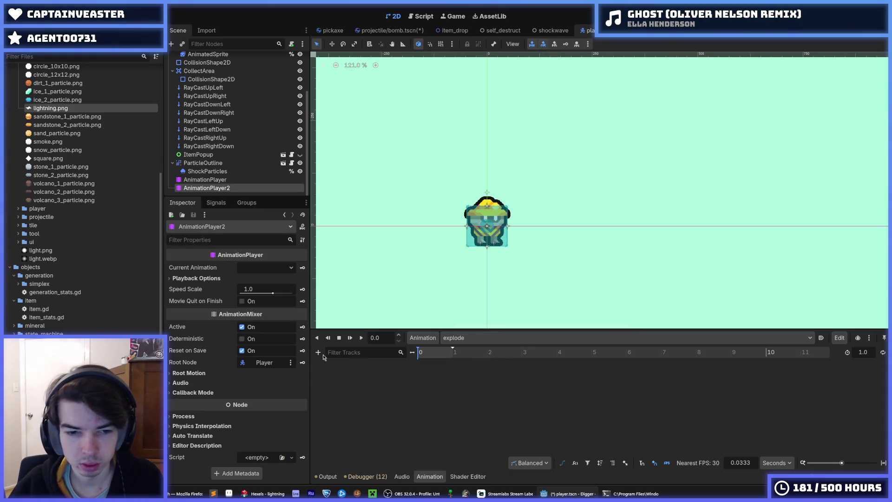
pyautogui.click(319, 353)
pyautogui.click(225, 179)
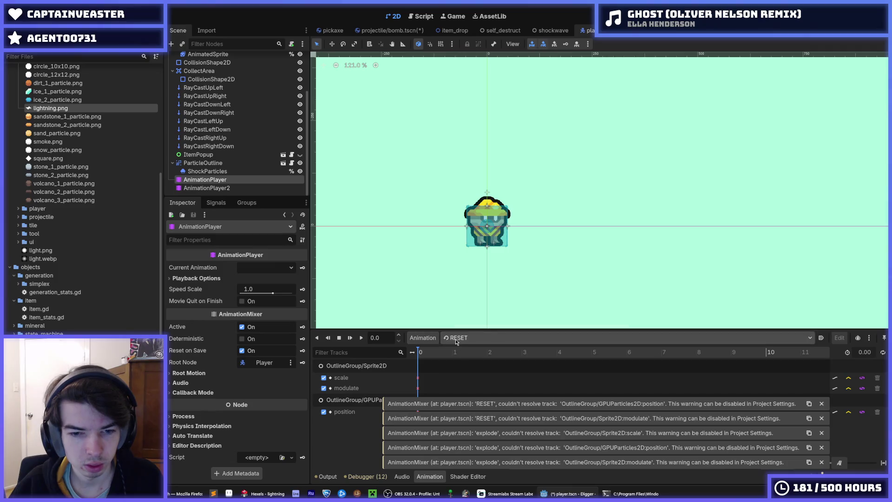
pyautogui.click(208, 188)
# Step: Add a property track for the AnimatedSprite's scale
pyautogui.click(318, 353)
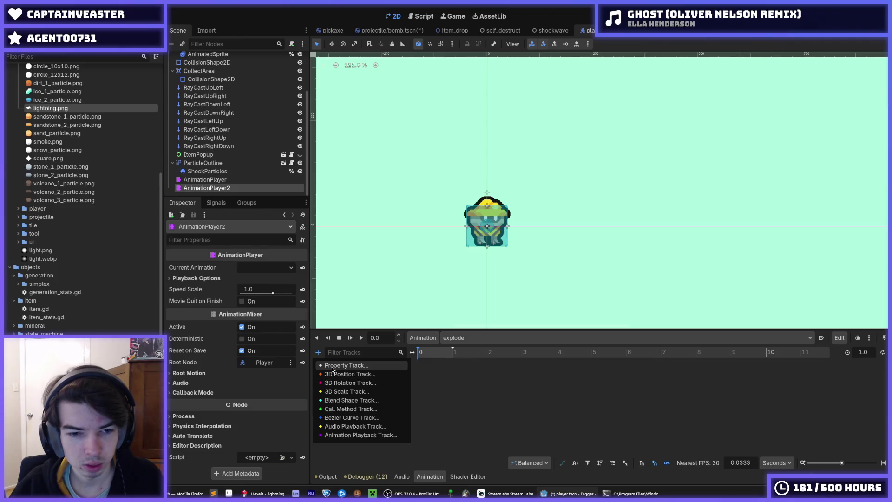
pyautogui.click(332, 366)
pyautogui.click(431, 204)
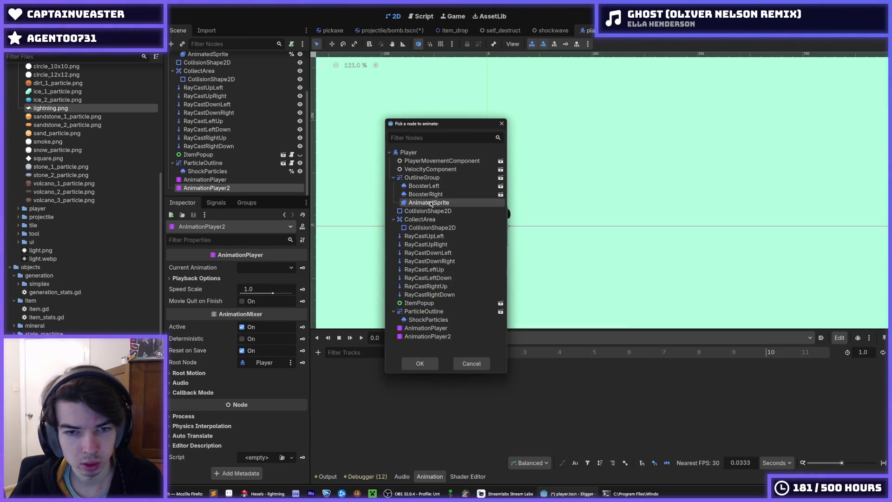
pyautogui.write('sca')
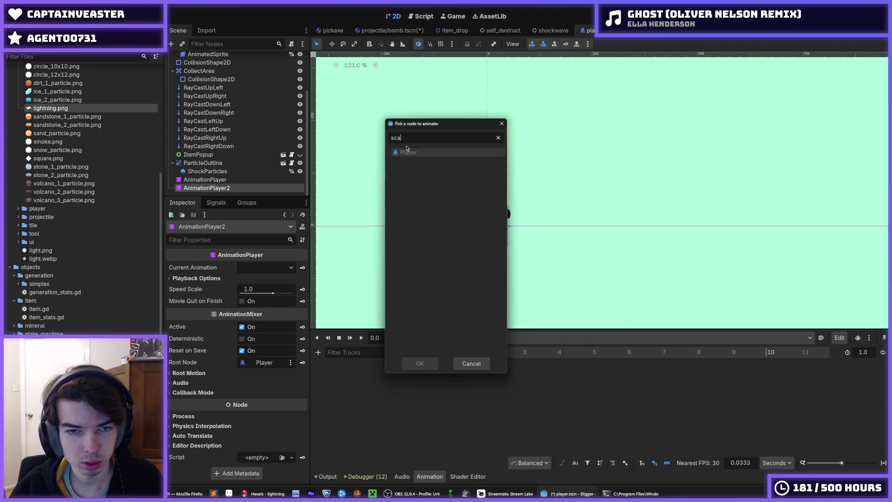
pyautogui.press('BackSpace')
pyautogui.press('BackSpace')
pyautogui.press('BackSpace')
pyautogui.doubleClick(431, 198)
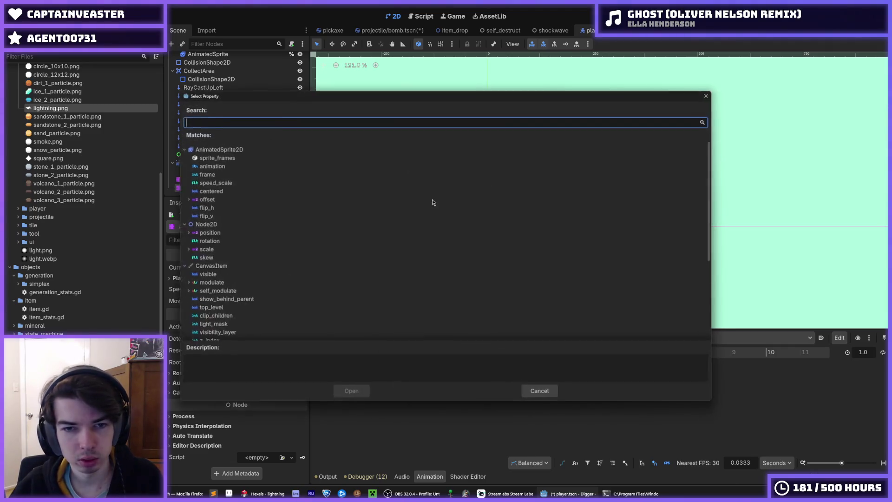
pyautogui.write('sca')
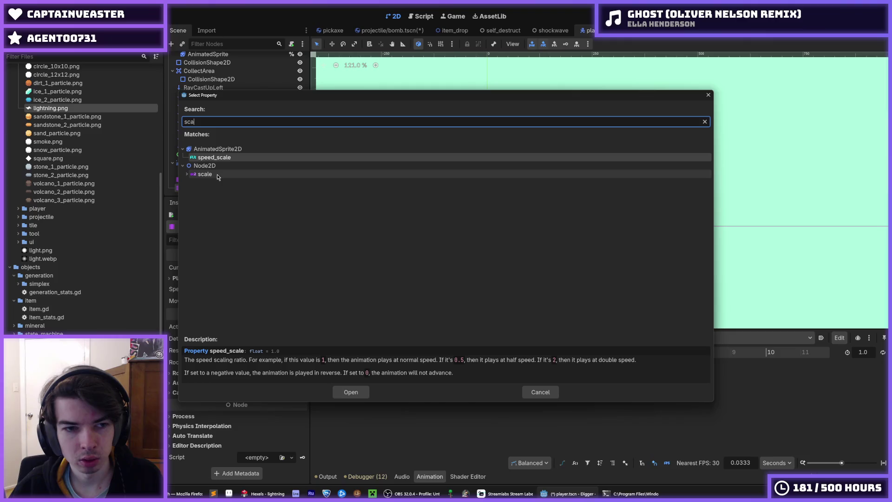
pyautogui.doubleClick(217, 176)
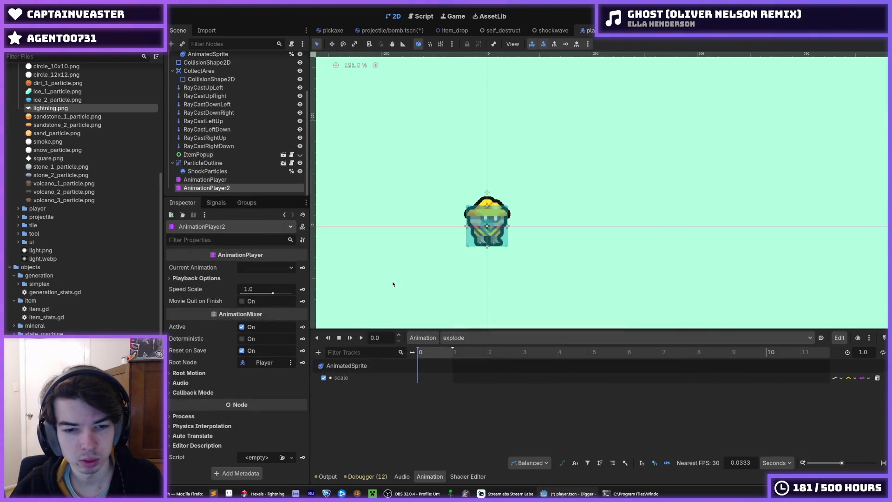
# Step: Add a second property track for the AnimatedSprite's modulate
pyautogui.click(317, 353)
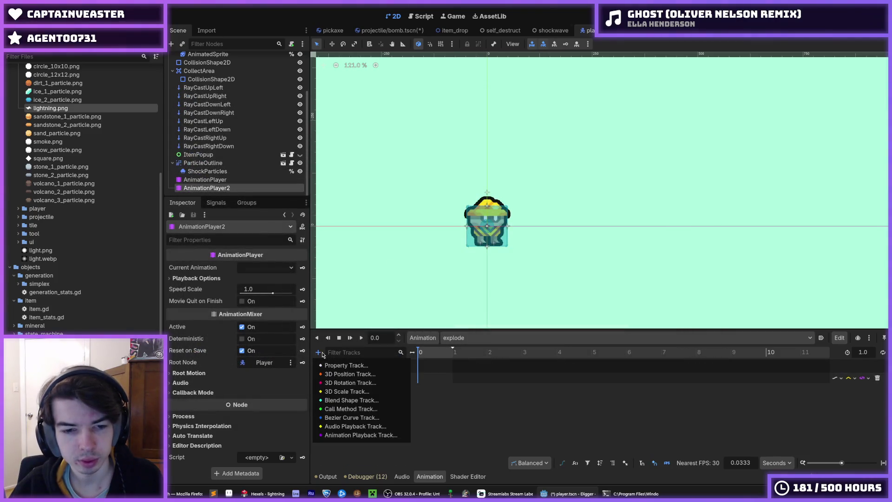
pyautogui.click(343, 364)
pyautogui.doubleClick(421, 204)
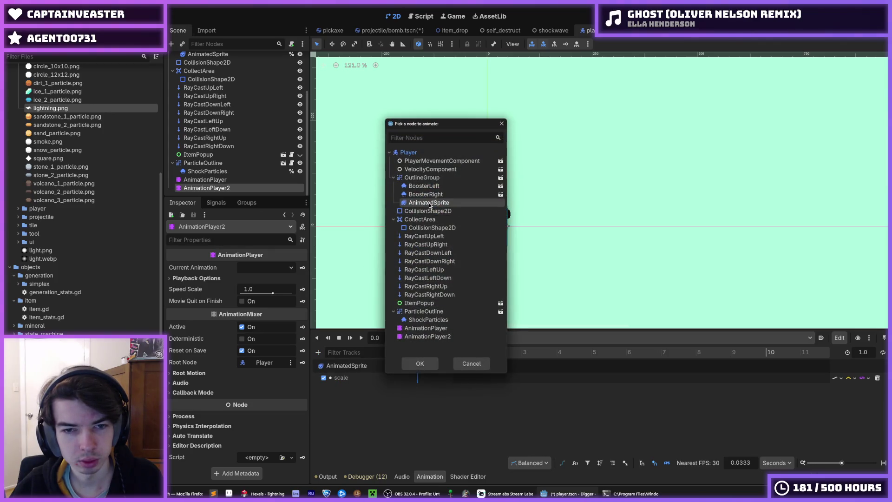
pyautogui.write('modulate')
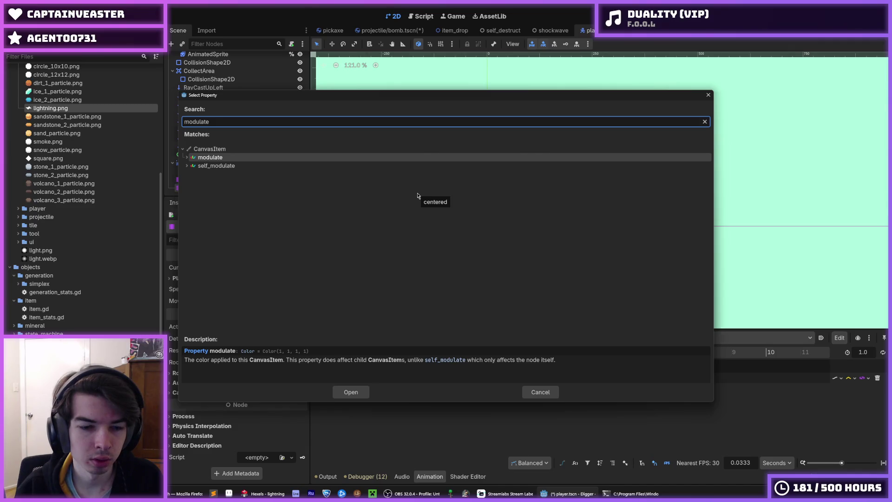
pyautogui.press('Return')
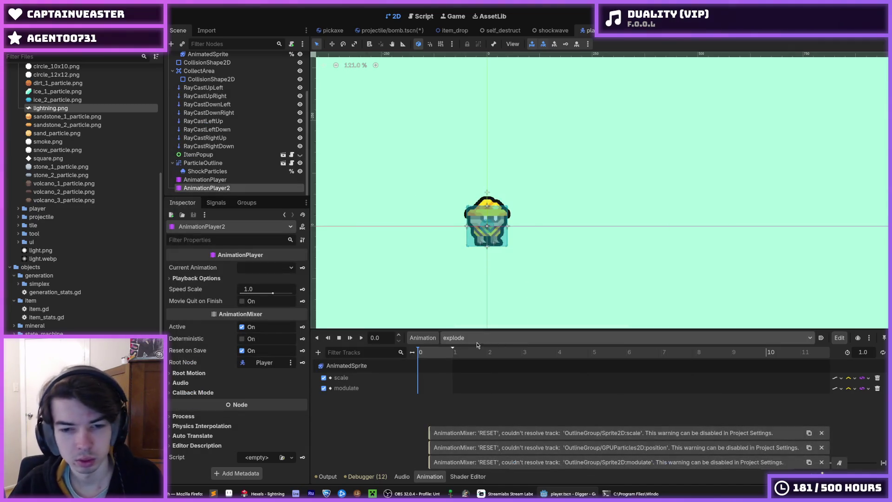
# Step: Set AnimationPlayer2's explode animation length to 1.5 seconds
pyautogui.click(228, 188)
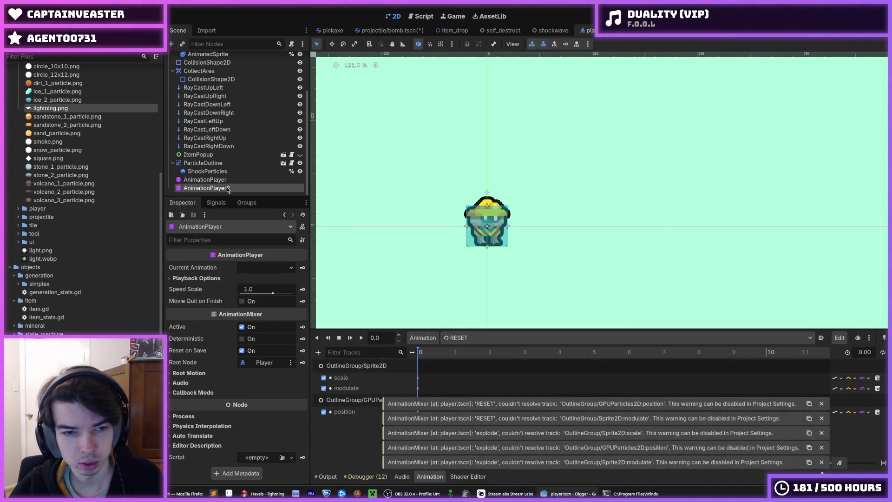
pyautogui.click(862, 353)
pyautogui.write('1.5')
pyautogui.press('Return')
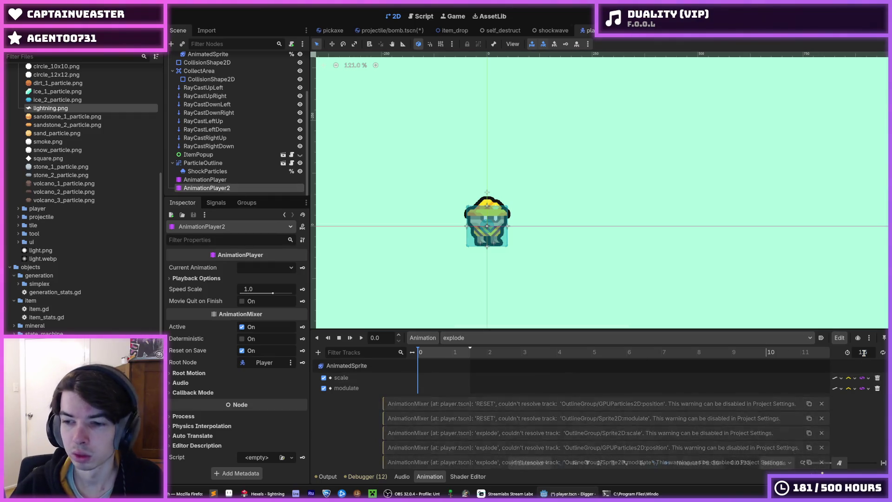
# Step: Insert starting keys on scale and modulate, a later modulate key, and a closing scale key
pyautogui.rightClick(419, 380)
pyautogui.click(429, 385)
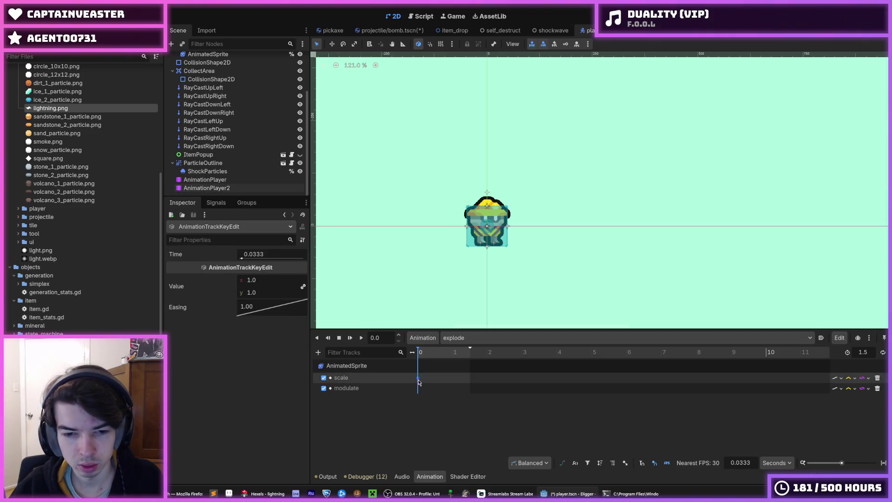
pyautogui.rightClick(419, 388)
pyautogui.click(430, 394)
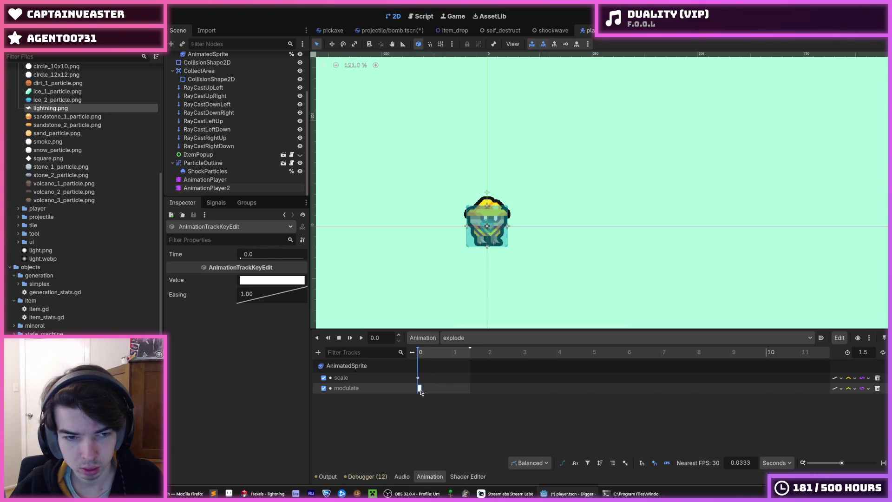
pyautogui.rightClick(455, 390)
pyautogui.click(463, 396)
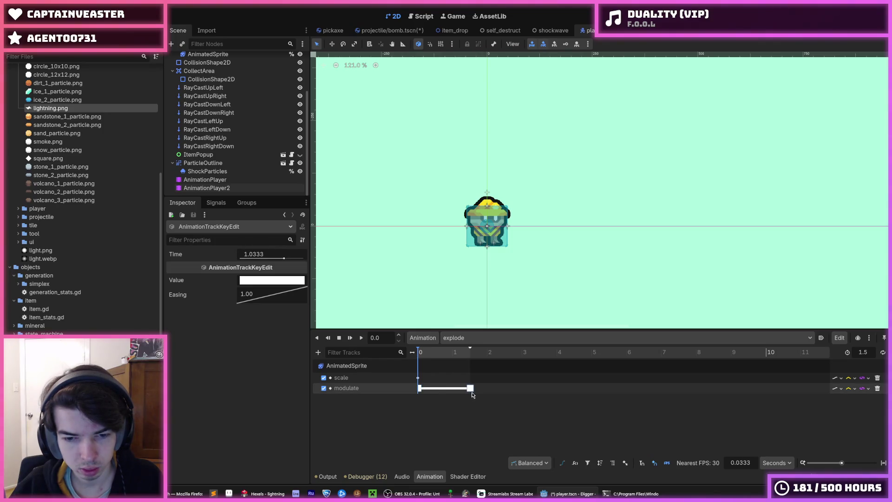
pyautogui.rightClick(470, 378)
pyautogui.click(475, 385)
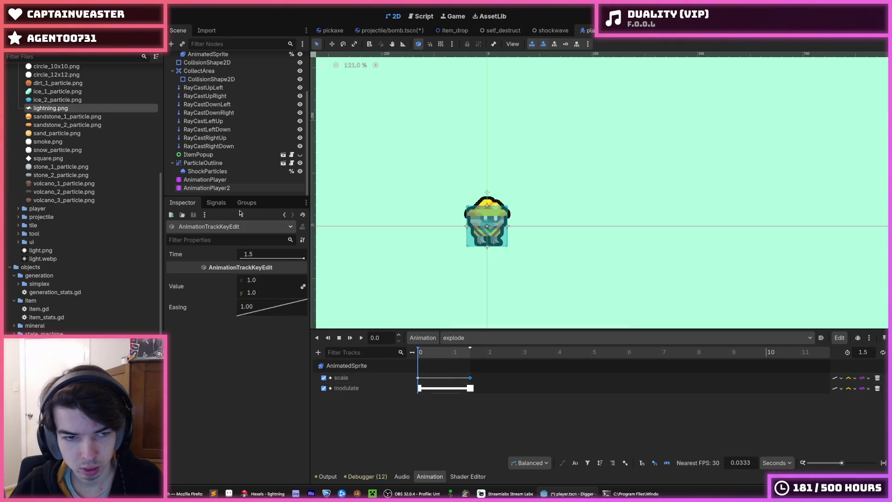
# Step: Match the old animation's starting modulate key by setting the new one's easing to 10.0
pyautogui.click(205, 180)
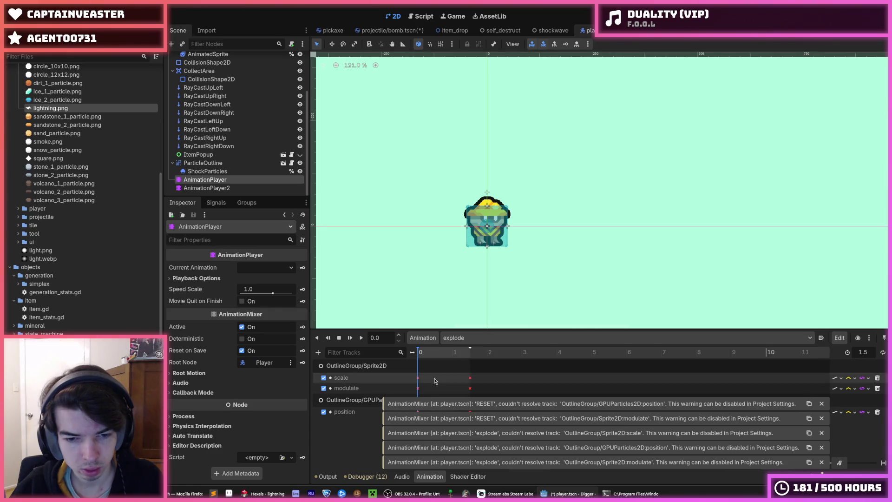
pyautogui.click(418, 387)
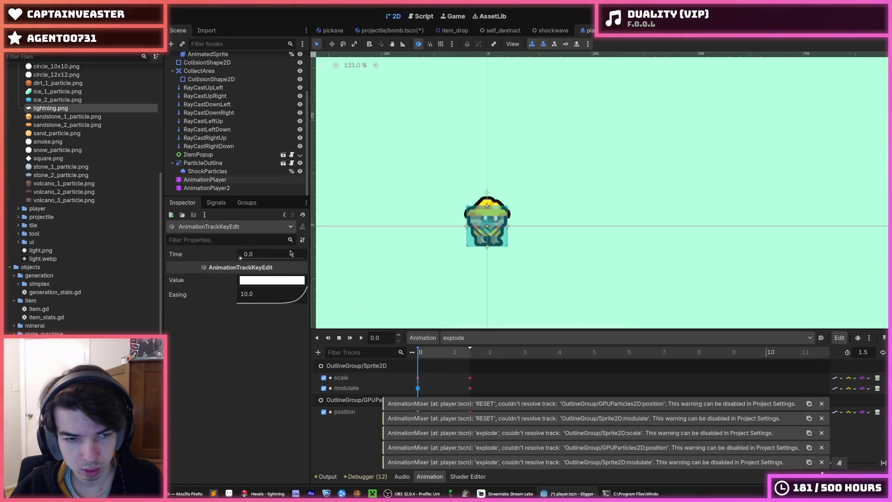
pyautogui.click(207, 188)
pyautogui.click(417, 378)
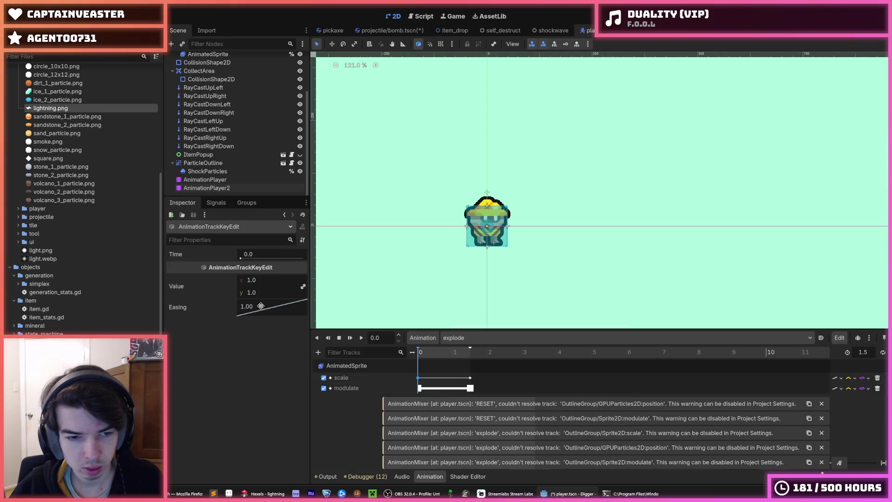
pyautogui.click(419, 388)
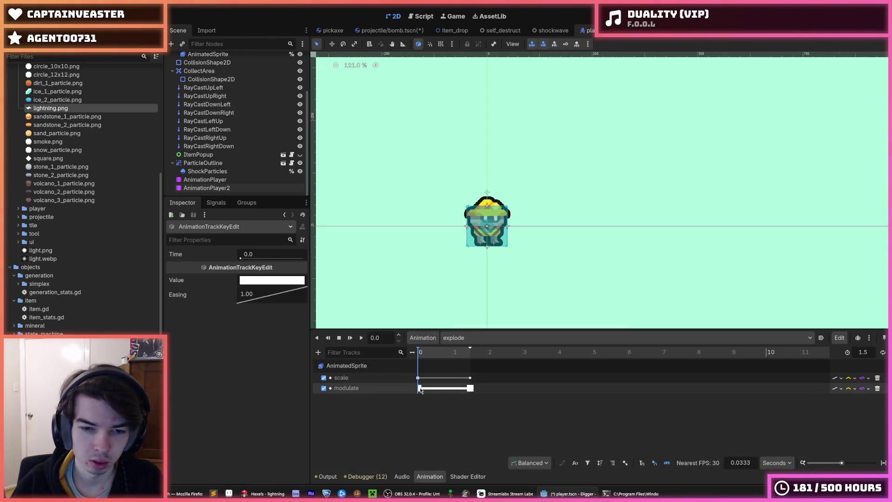
pyautogui.doubleClick(250, 294)
pyautogui.write('10')
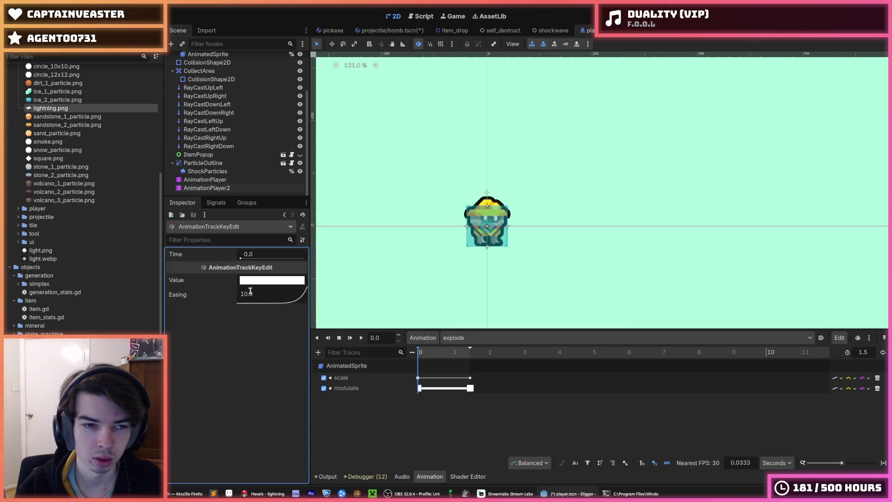
pyautogui.click(227, 183)
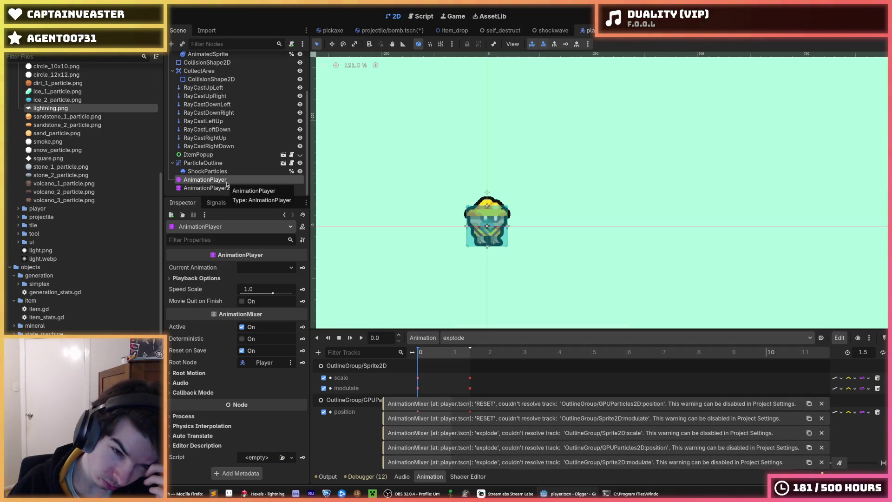
# Step: Compare the new explode keys with the old animation's, reading its end tint ffc9bb
pyautogui.click(231, 188)
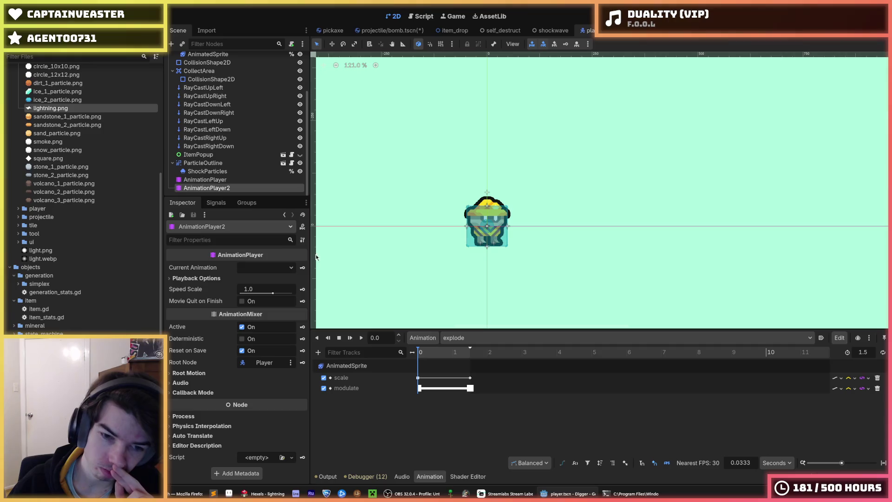
pyautogui.click(419, 388)
pyautogui.click(417, 378)
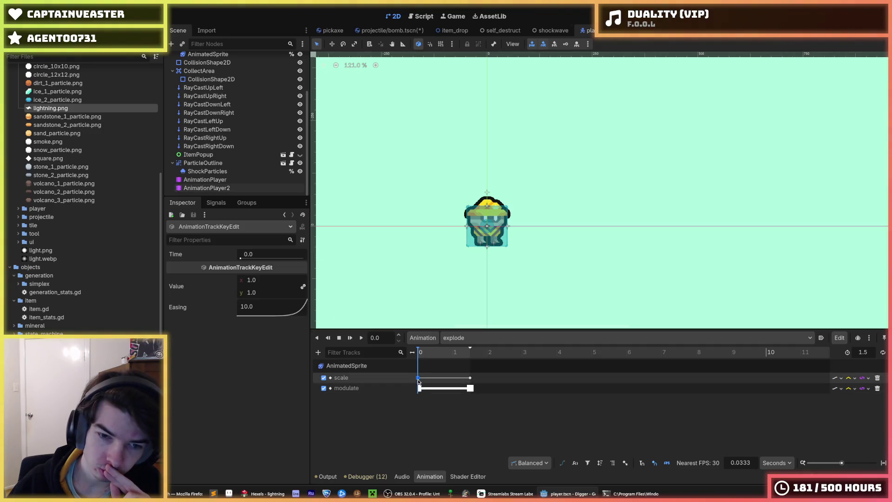
pyautogui.click(418, 388)
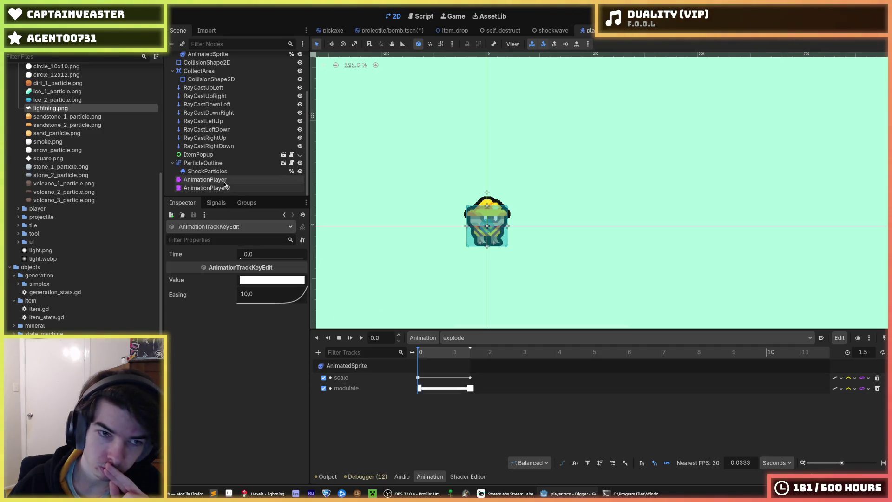
pyautogui.click(417, 378)
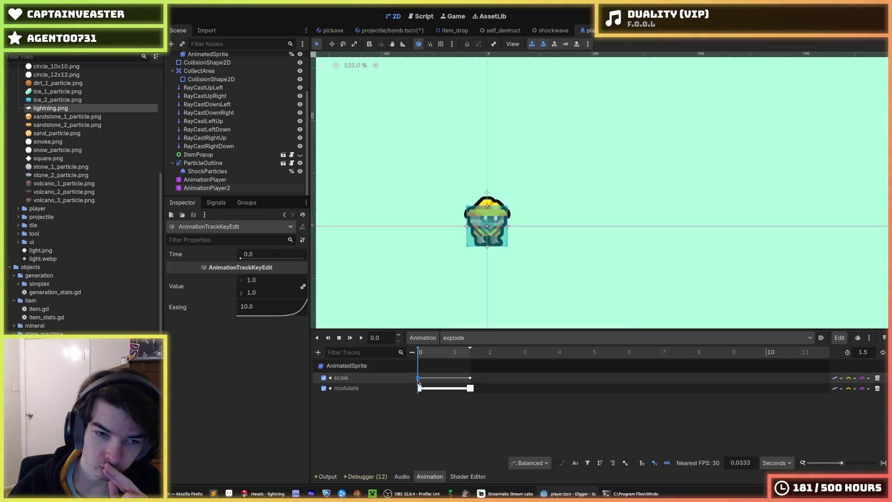
pyautogui.click(204, 179)
pyautogui.click(418, 378)
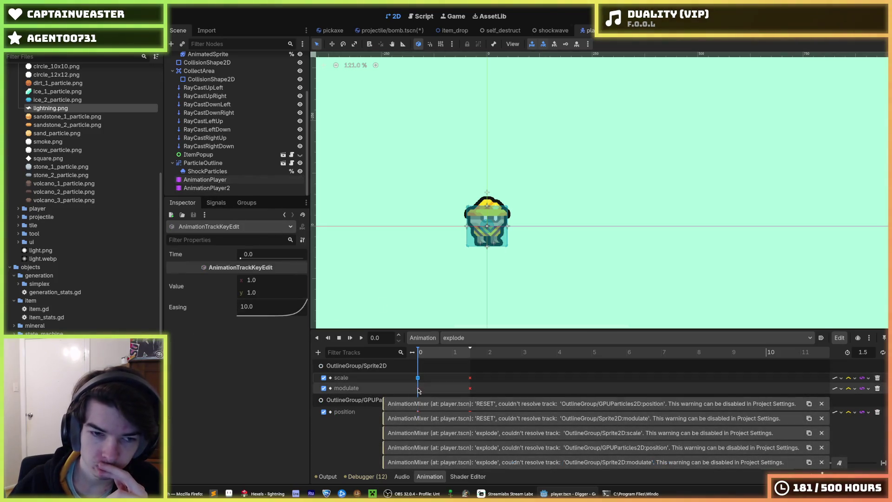
pyautogui.click(417, 388)
pyautogui.click(470, 378)
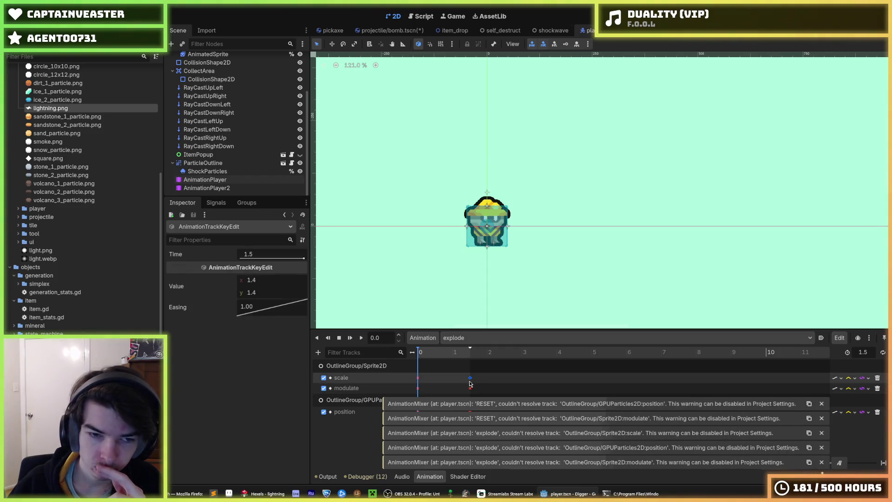
pyautogui.click(470, 387)
pyautogui.click(273, 279)
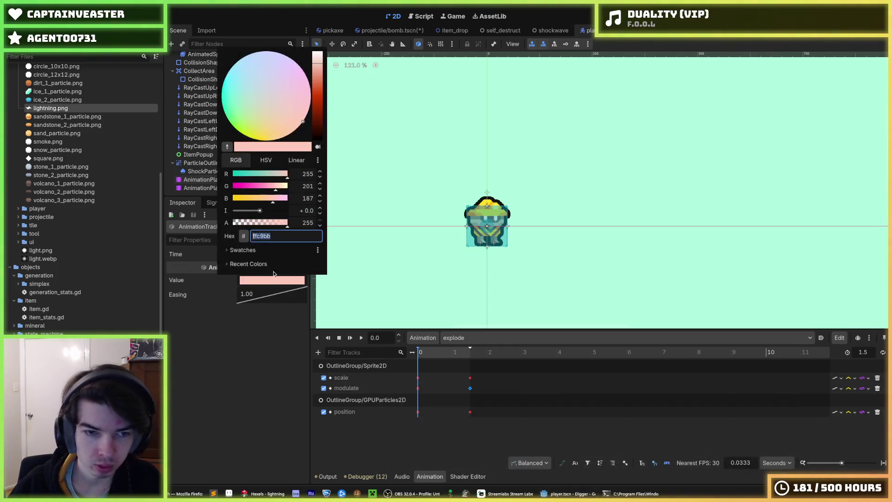
# Step: Set the new final scale key to 1.4 and final modulate to ffc9bb, then preview
pyautogui.click(204, 188)
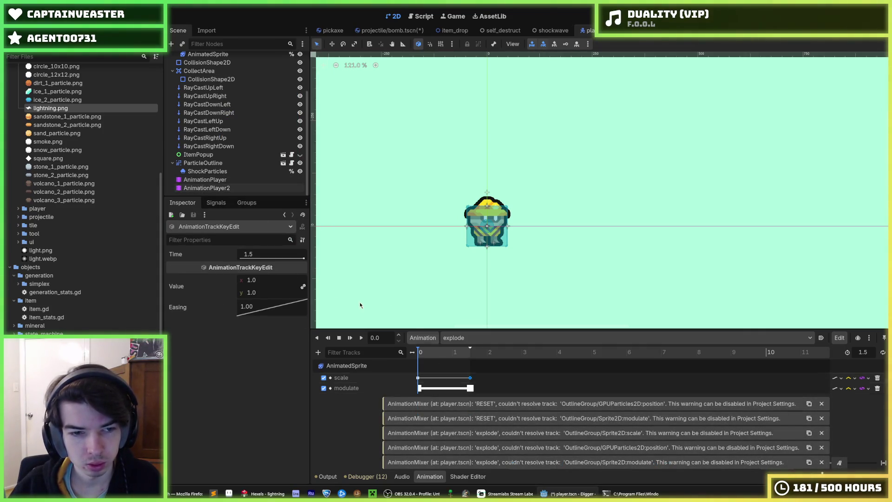
pyautogui.click(269, 280)
pyautogui.write('1.4')
pyautogui.press('Return')
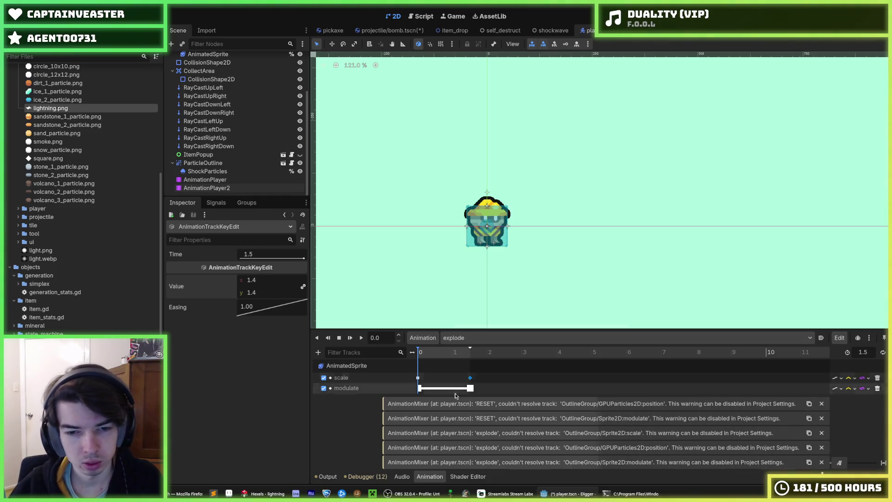
pyautogui.click(470, 388)
pyautogui.click(254, 279)
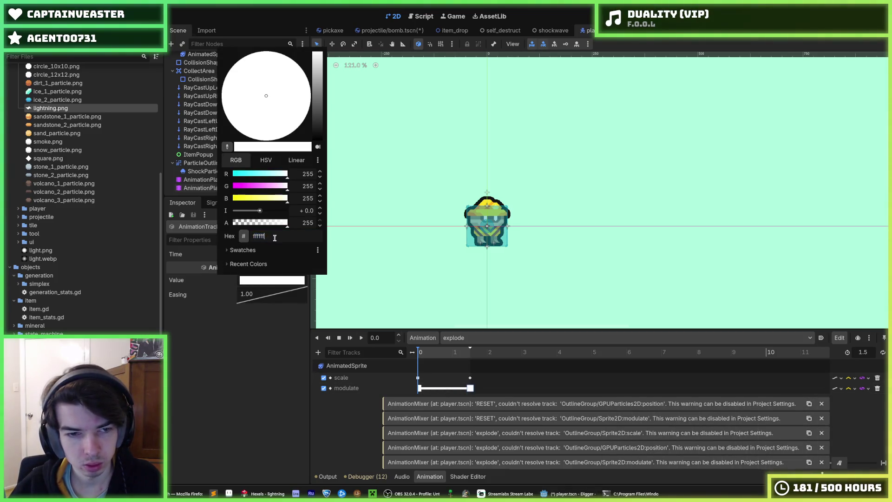
pyautogui.press('Return')
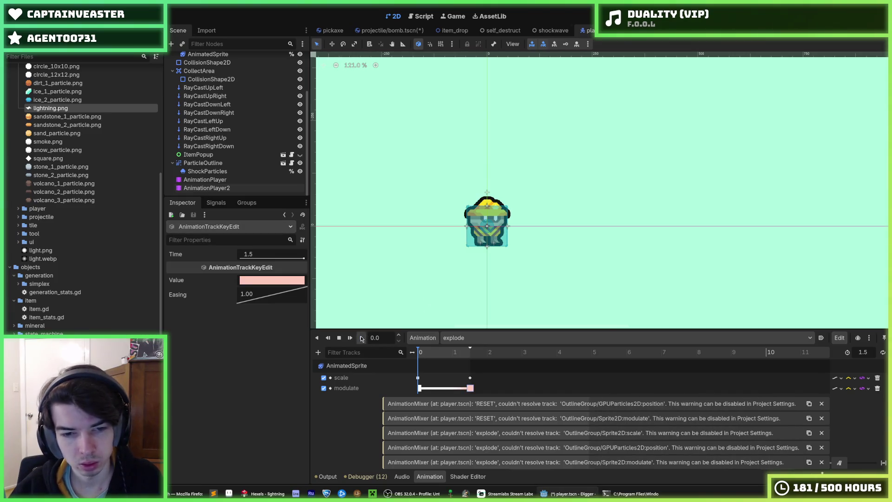
pyautogui.click(361, 338)
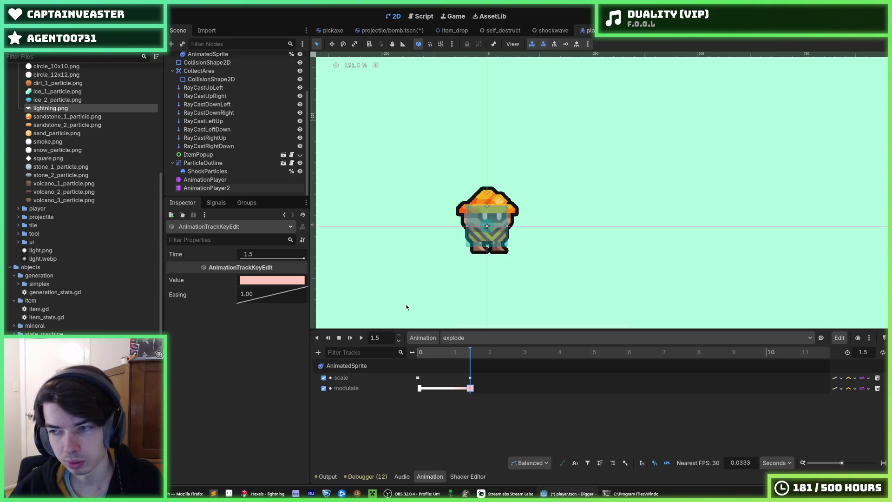
# Step: Replay the explode animation to check the new scale and tint keys
pyautogui.click(360, 337)
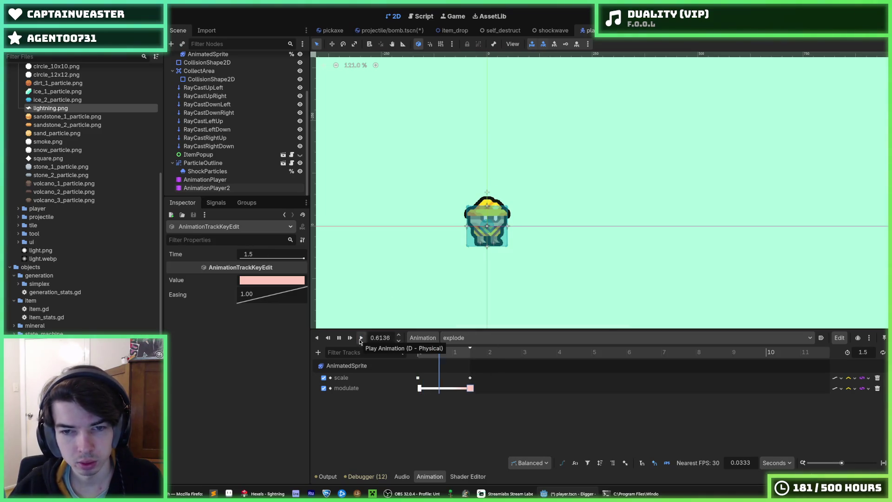
pyautogui.click(361, 337)
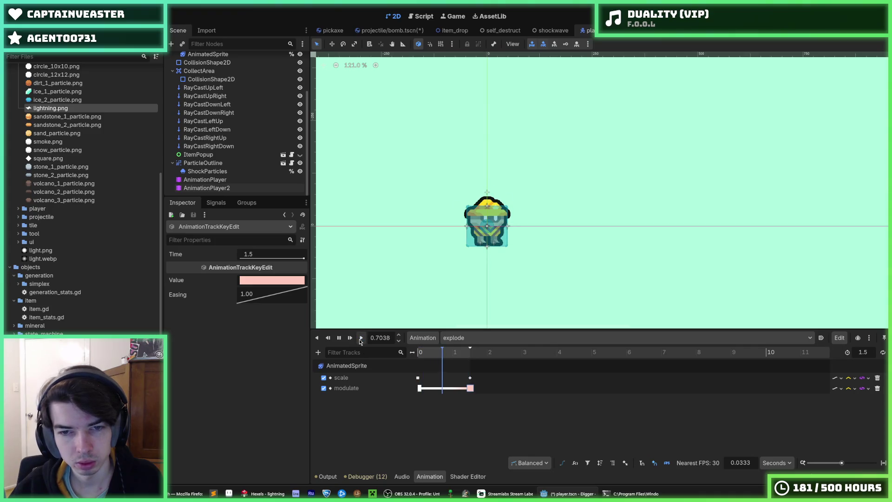
pyautogui.click(360, 341)
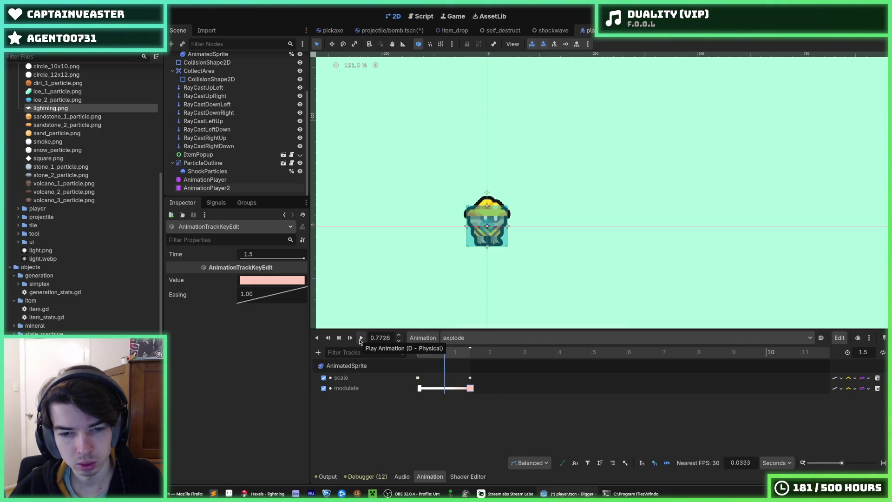
pyautogui.click(224, 186)
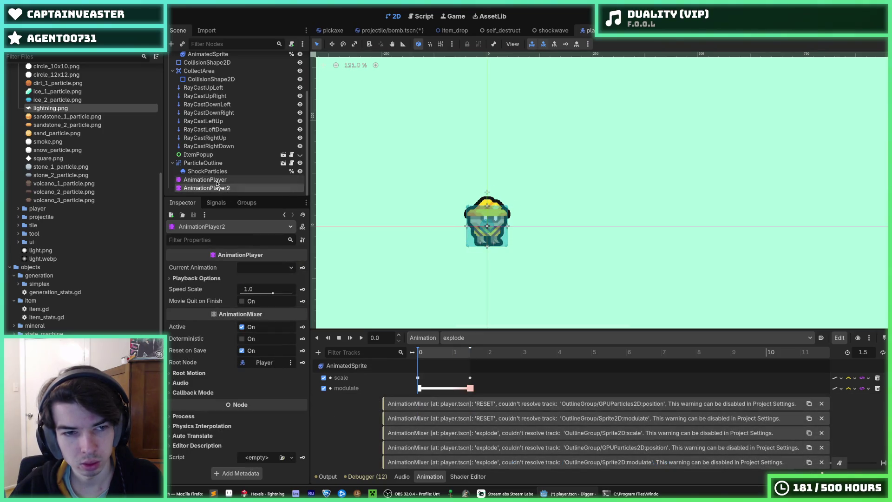
# Step: Delete the old AnimationPlayer node, leaving the new one named AnimationPlayer
pyautogui.click(216, 181)
pyautogui.press('Delete')
pyautogui.press('Return')
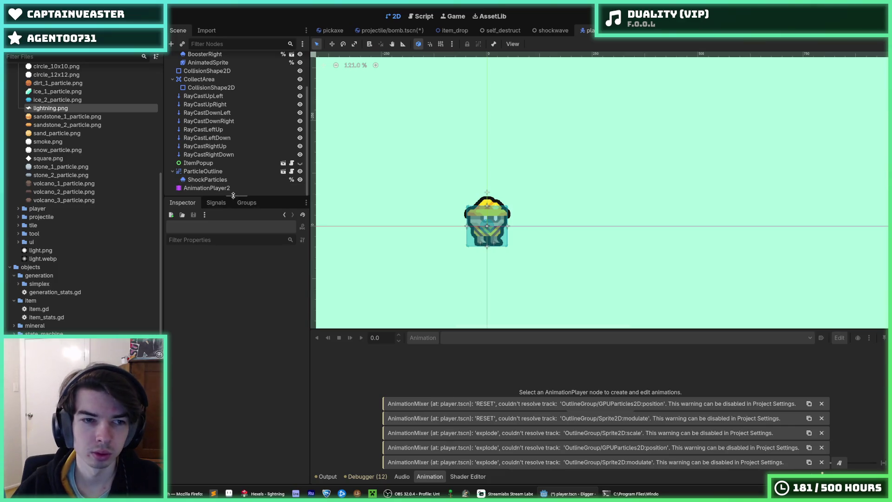
pyautogui.hotkey('ctrl', 'z')
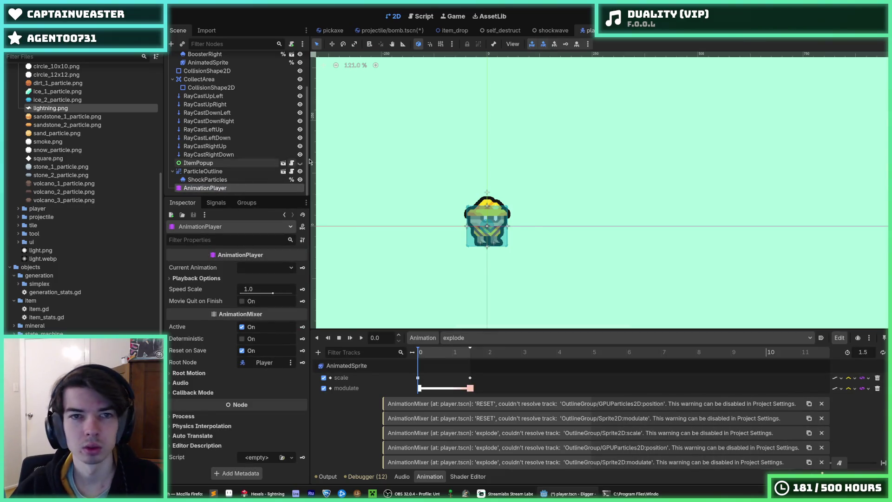
# Step: Glance at the bomb.tscn animation, then return to the player scene
pyautogui.click(390, 31)
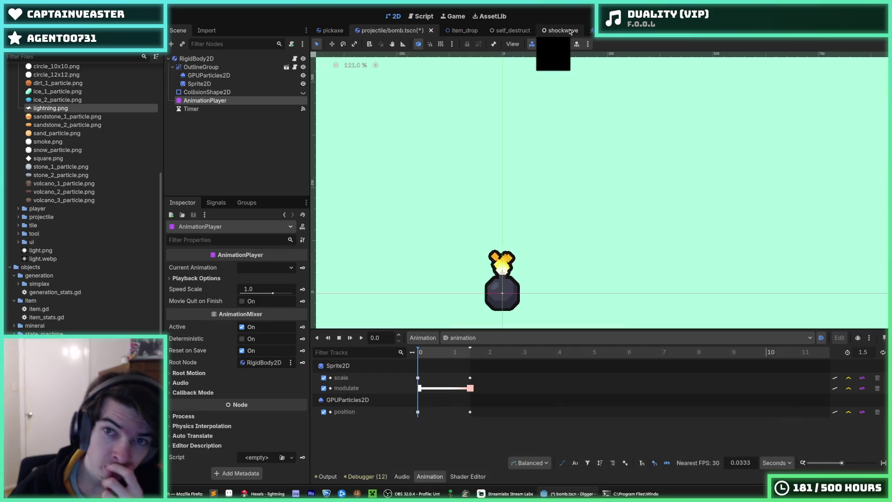
pyautogui.click(590, 30)
pyautogui.scroll(3, 53, 276)
pyautogui.scroll(-2, 52, 276)
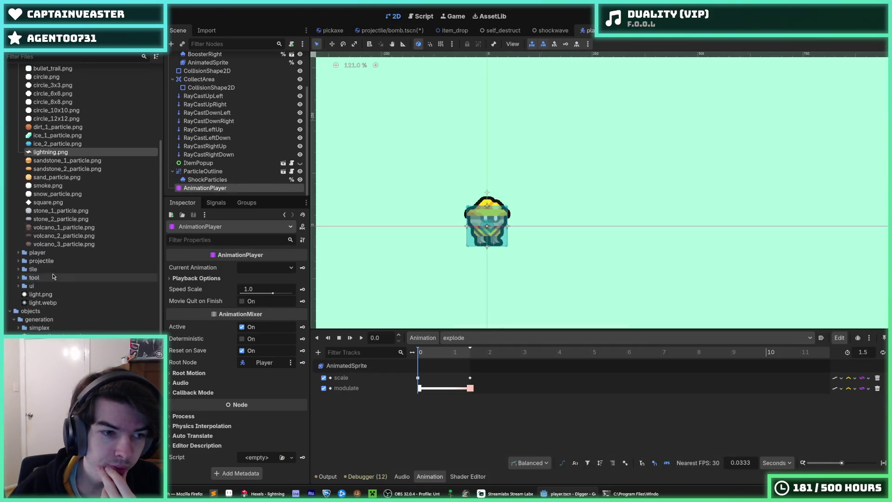
pyautogui.scroll(-3, 52, 276)
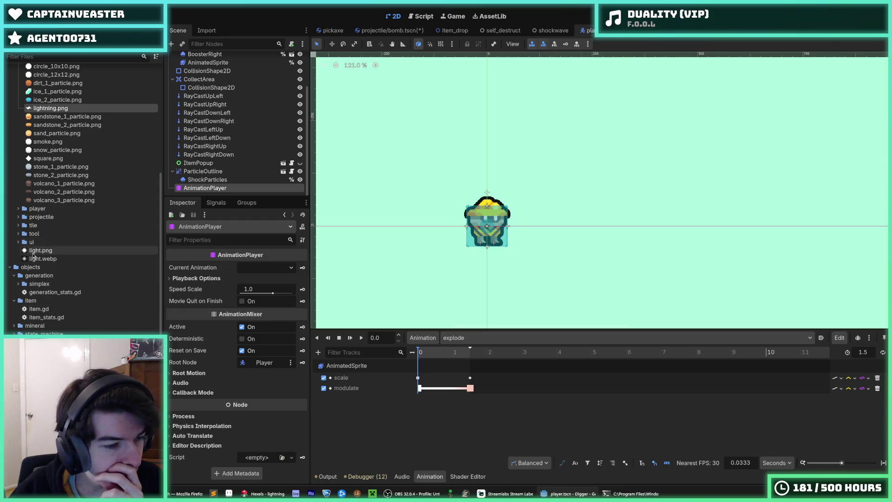
pyautogui.scroll(10, 35, 253)
pyautogui.scroll(-10, 35, 254)
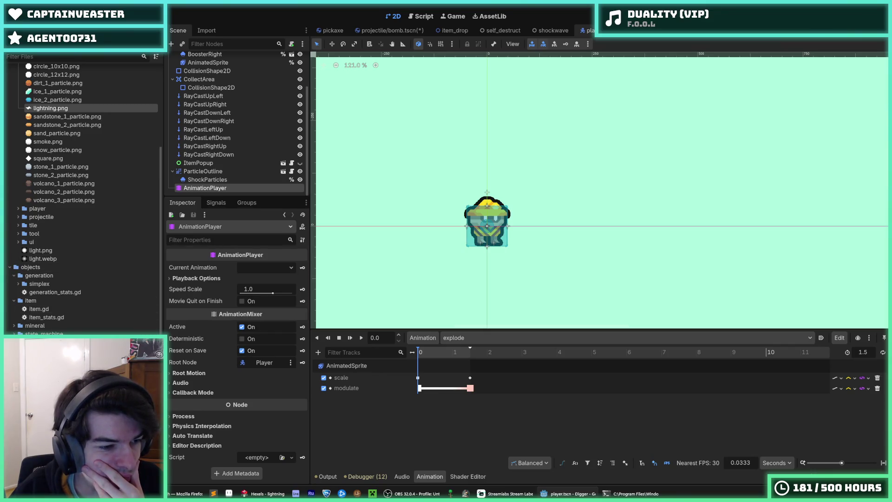
# Step: Set the easing of explode's starting scale and modulate keys to 5
pyautogui.scroll(-10, 83, 195)
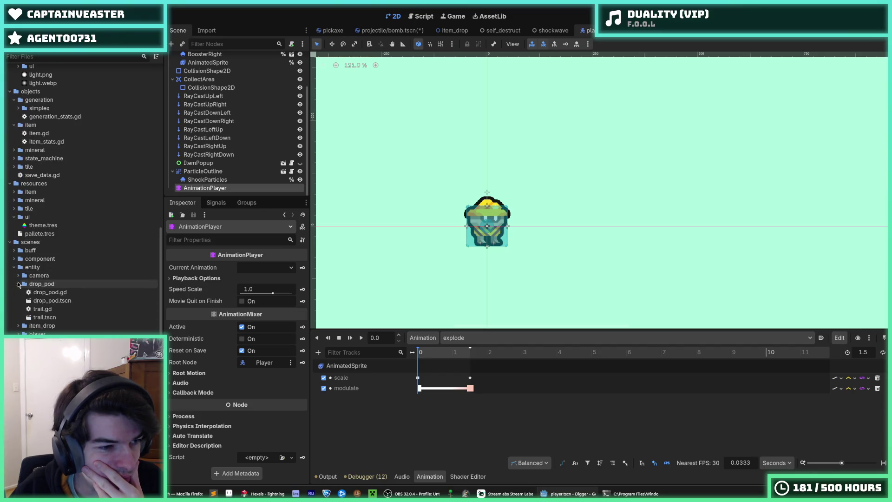
pyautogui.doubleClick(52, 300)
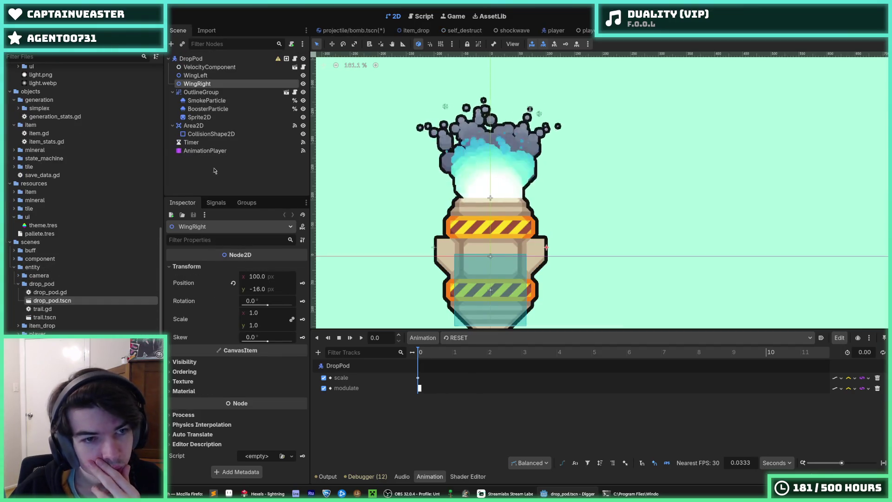
pyautogui.click(205, 150)
pyautogui.click(511, 337)
pyautogui.click(464, 360)
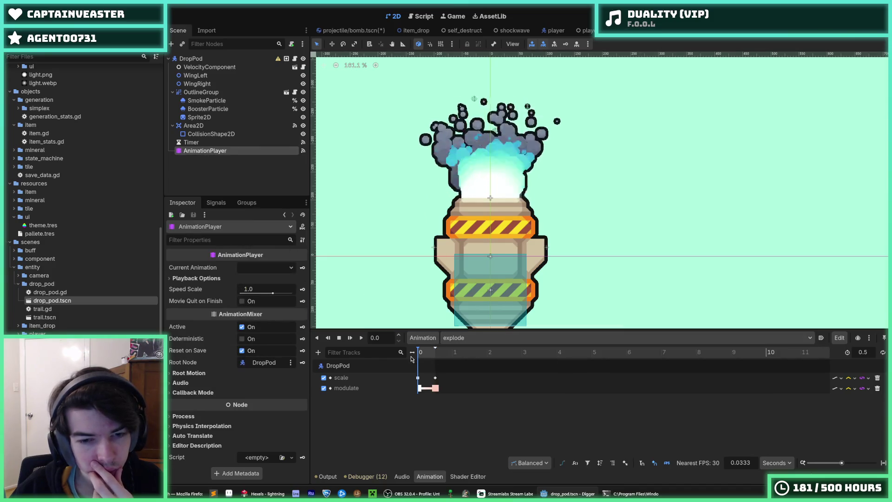
pyautogui.click(417, 377)
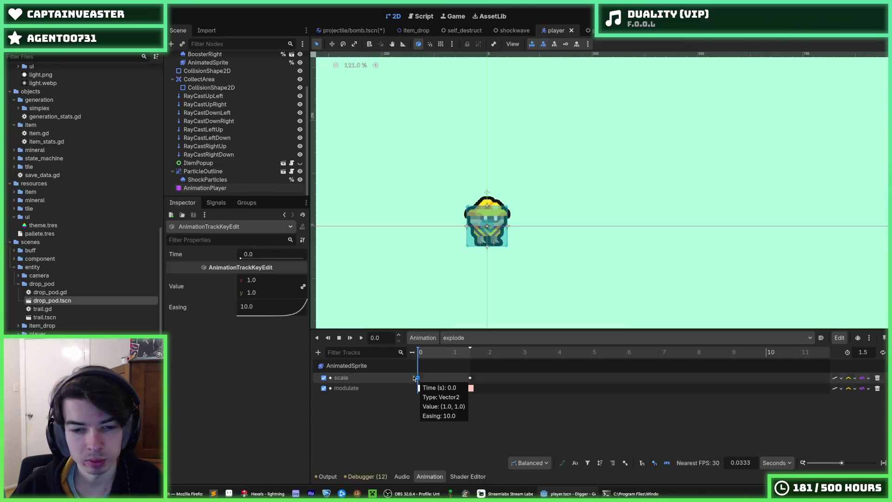
pyautogui.click(249, 309)
pyautogui.write('5')
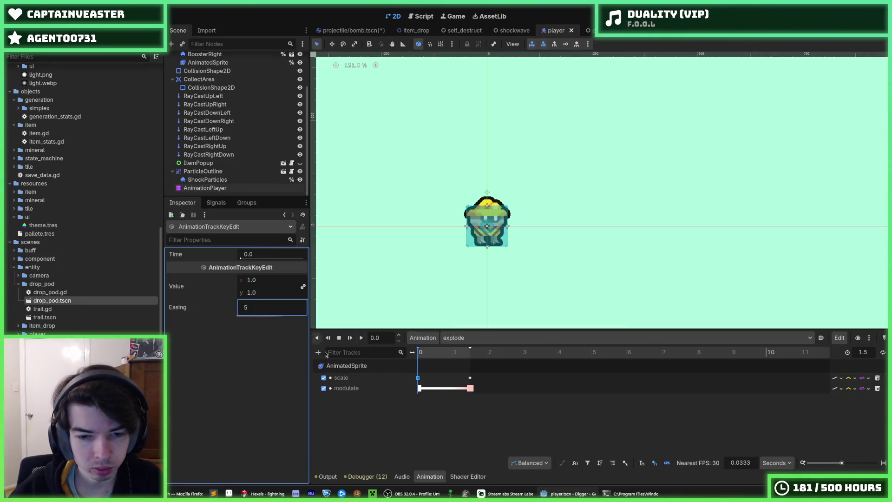
pyautogui.click(419, 388)
pyautogui.click(265, 295)
pyautogui.write('5')
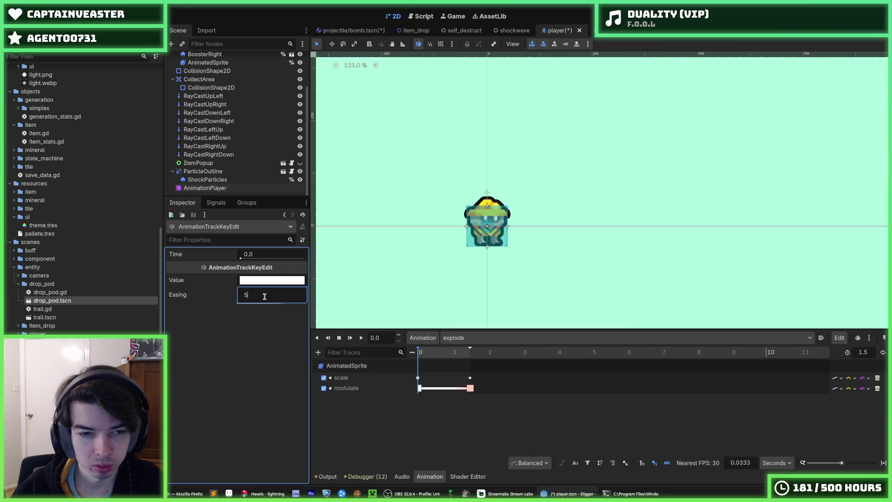
# Step: Review the closing scale and modulate keys and preview the explode animation
pyautogui.click(470, 377)
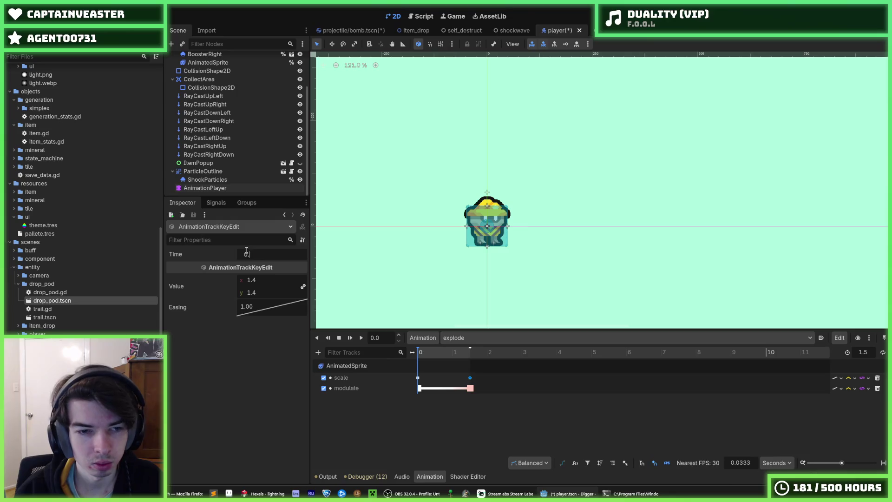
pyautogui.click(470, 387)
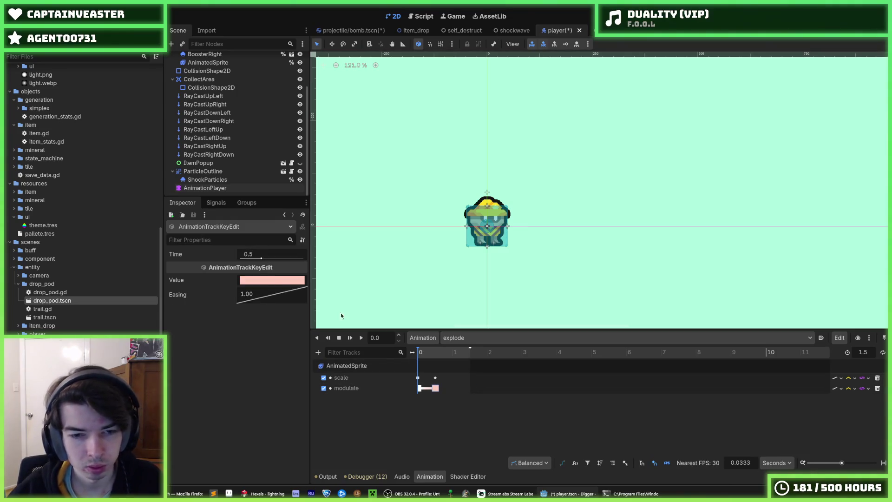
pyautogui.click(361, 338)
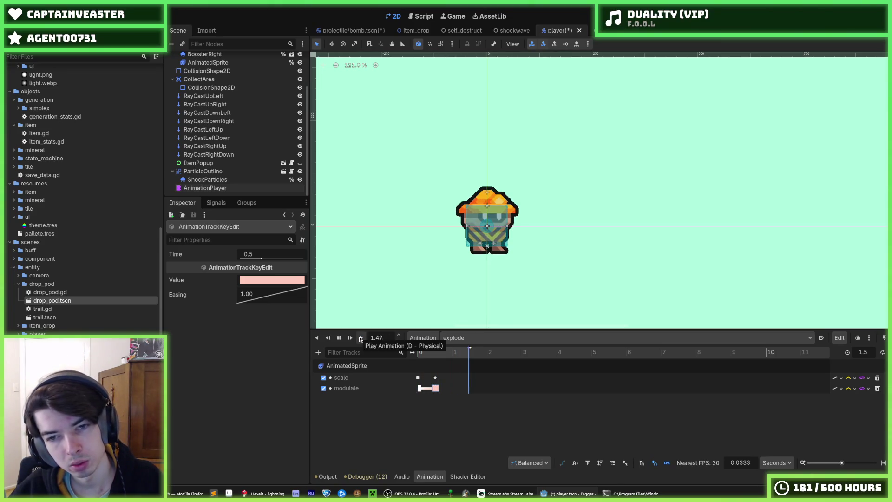
pyautogui.click(360, 338)
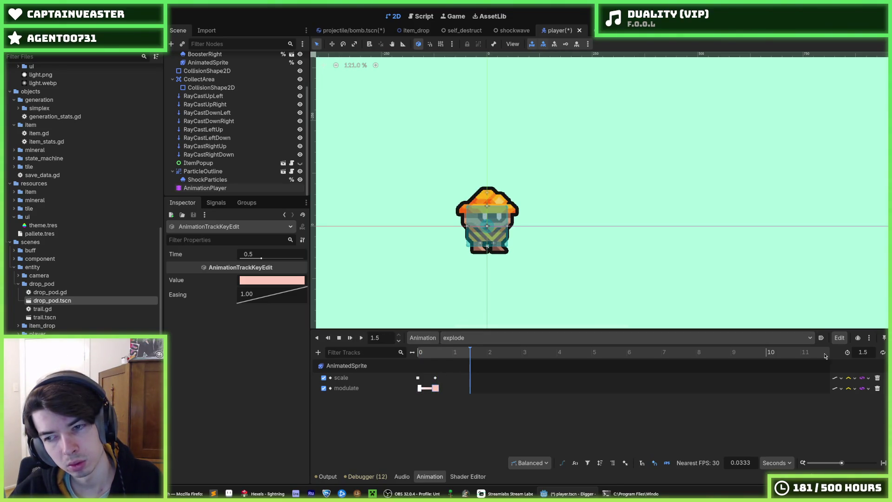
# Step: Shorten explode to 0.5 seconds, save the scene, and replay the animation
pyautogui.click(864, 355)
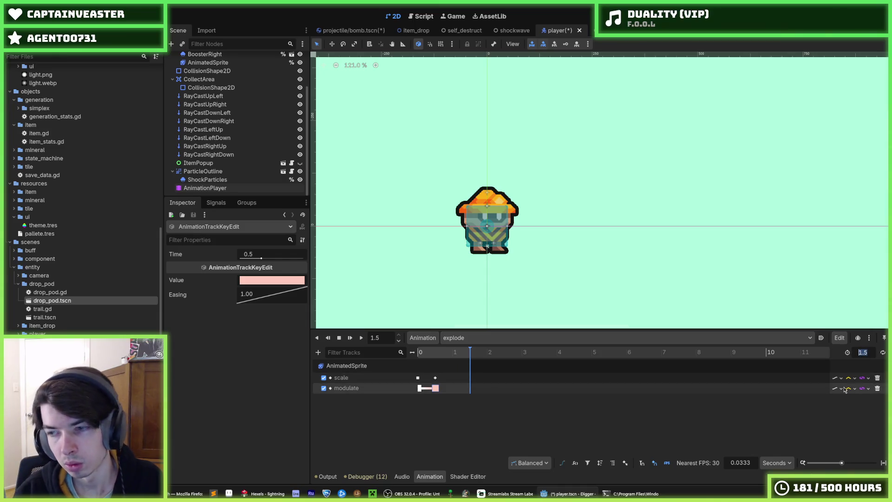
pyautogui.write('0.5')
pyautogui.hotkey('ctrl', 's')
pyautogui.click(364, 337)
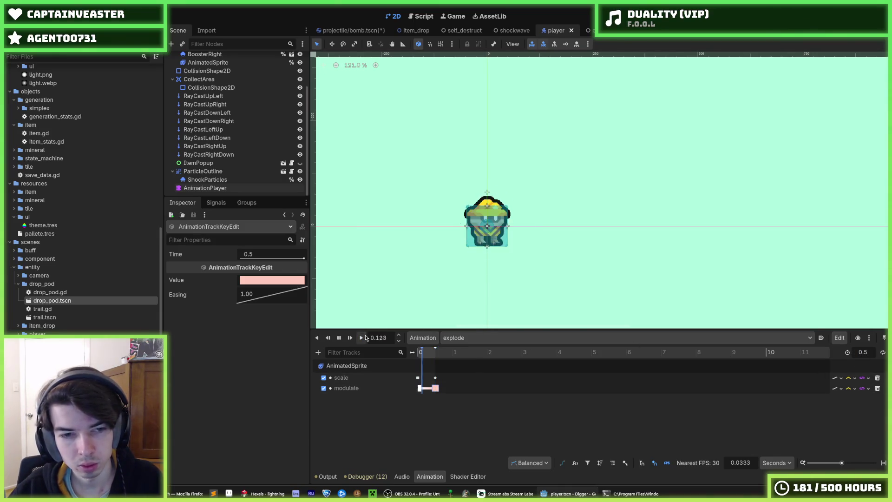
pyautogui.click(365, 338)
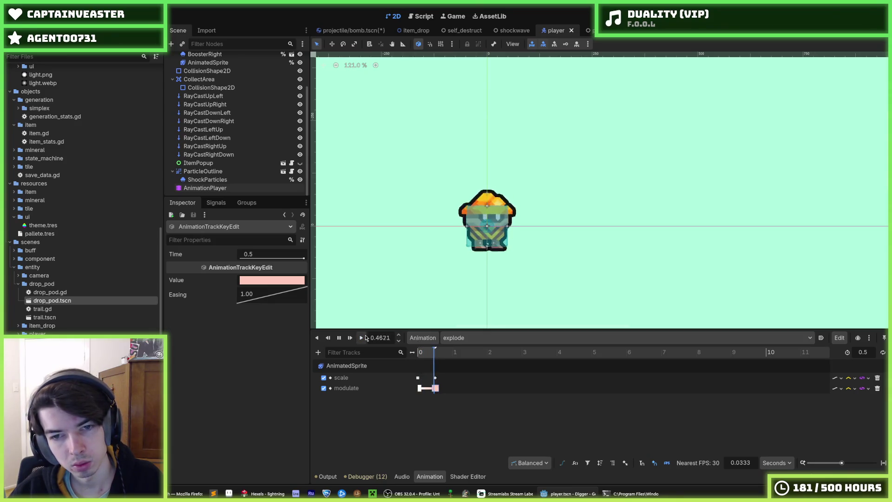
pyautogui.click(366, 338)
pyautogui.click(365, 338)
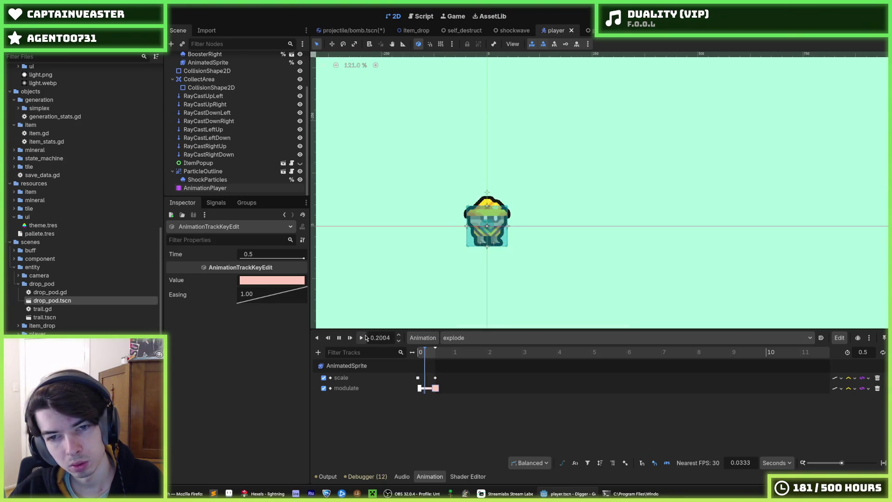
pyautogui.click(365, 338)
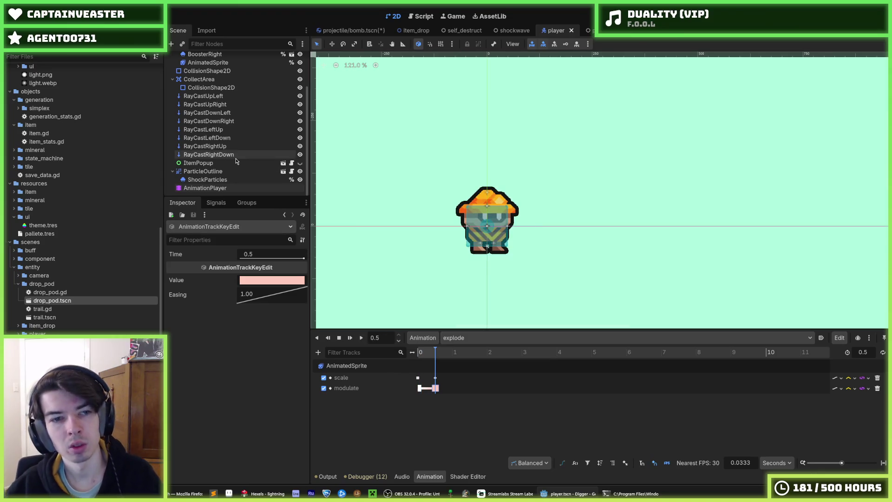
pyautogui.scroll(3, 236, 161)
pyautogui.click(188, 59)
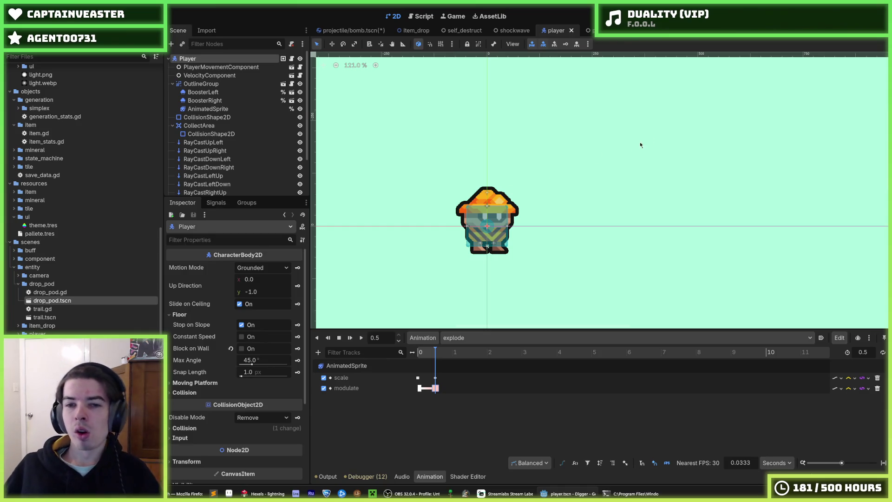
pyautogui.press('F5')
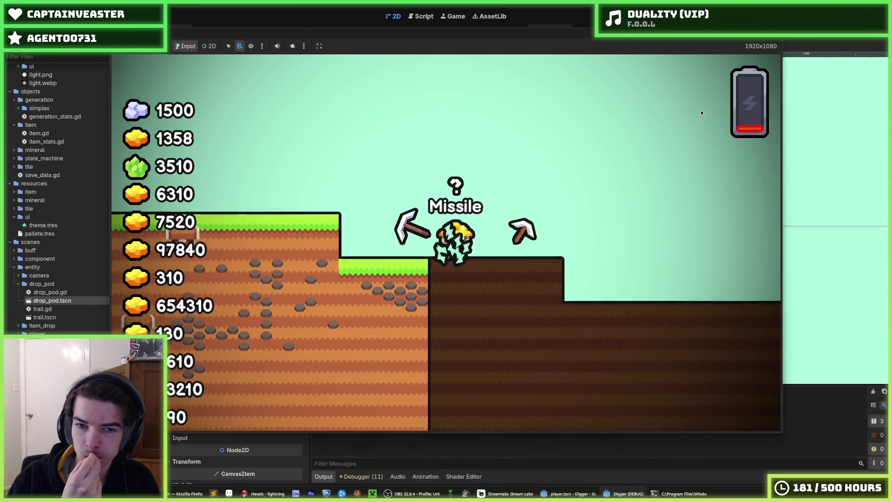
pyautogui.press('F8')
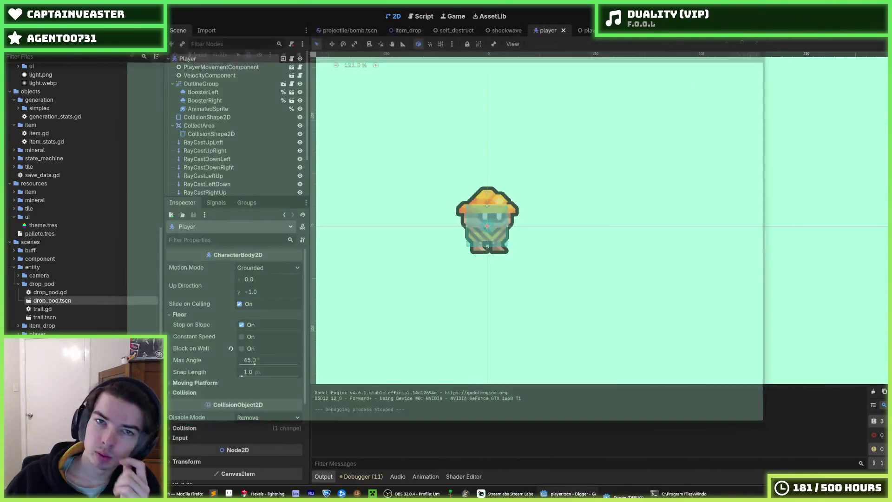
# Step: Open player.gd and review its declarations alongside the AnimationPlayer node
pyautogui.click(427, 22)
pyautogui.scroll(-9, 622, 85)
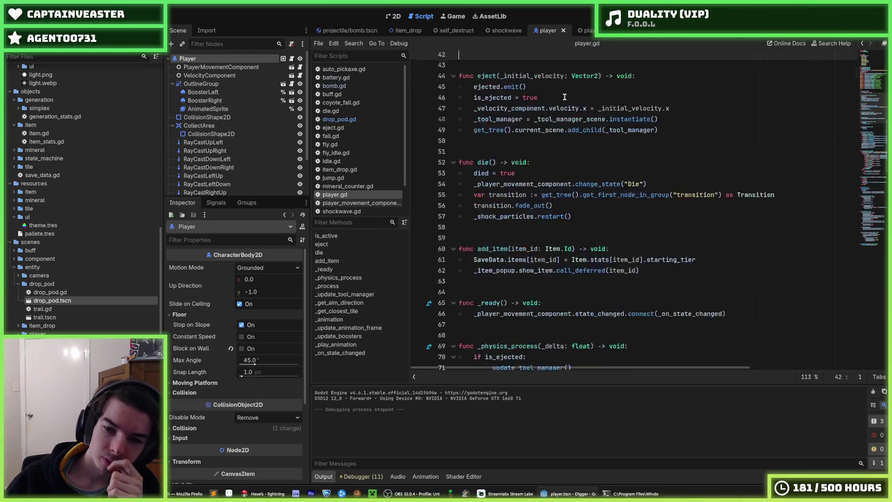
pyautogui.click(623, 86)
pyautogui.scroll(3, 623, 85)
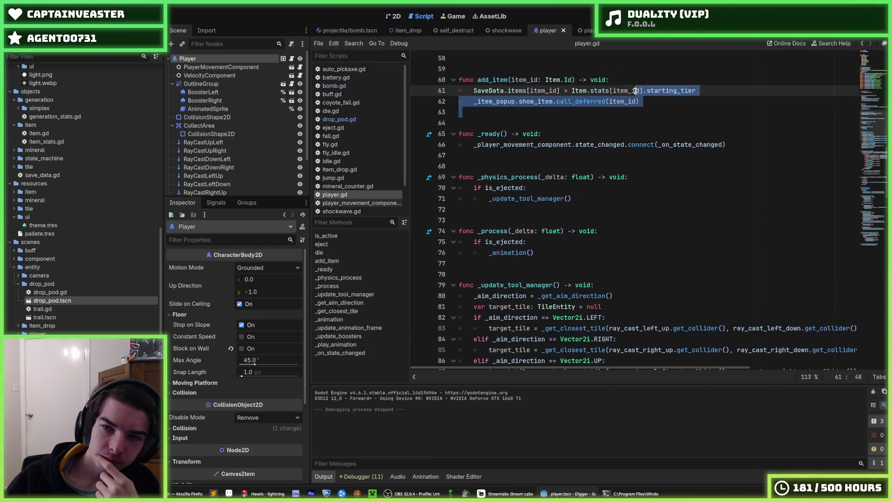
pyautogui.click(645, 88)
pyautogui.scroll(8, 604, 93)
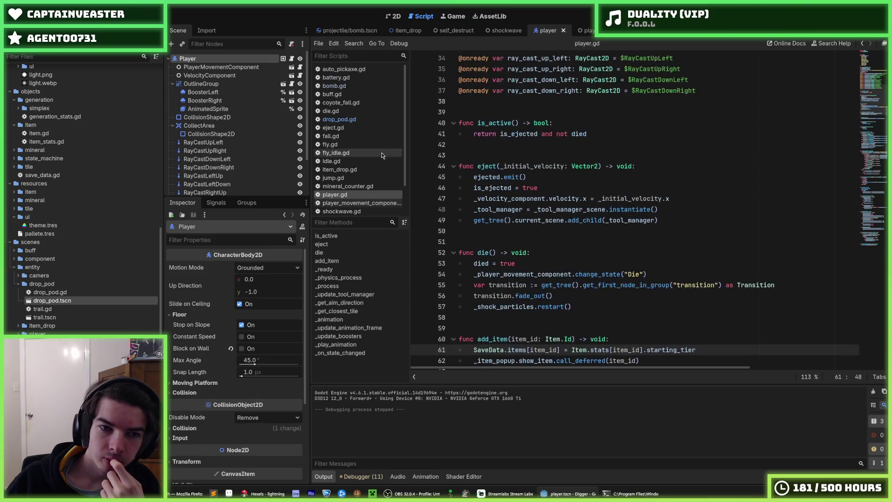
pyautogui.scroll(-3, 225, 172)
pyautogui.click(230, 187)
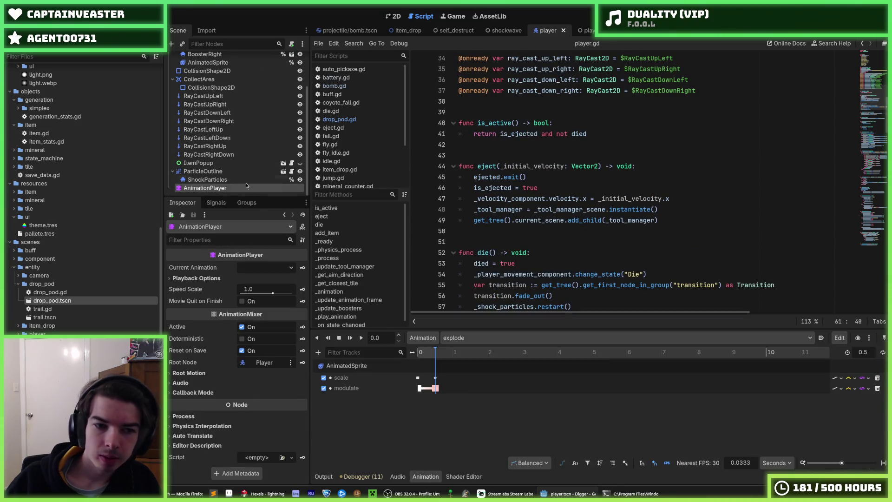
pyautogui.scroll(9, 566, 188)
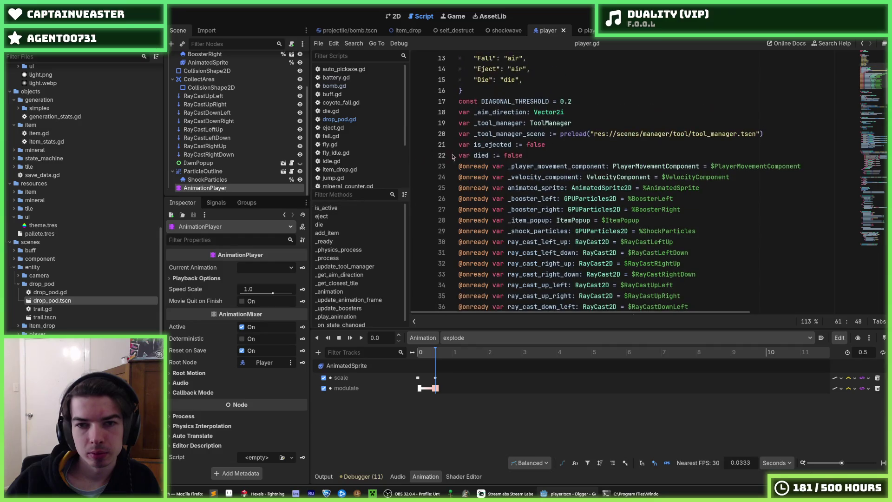
pyautogui.scroll(-5, 566, 188)
pyautogui.scroll(2, 581, 195)
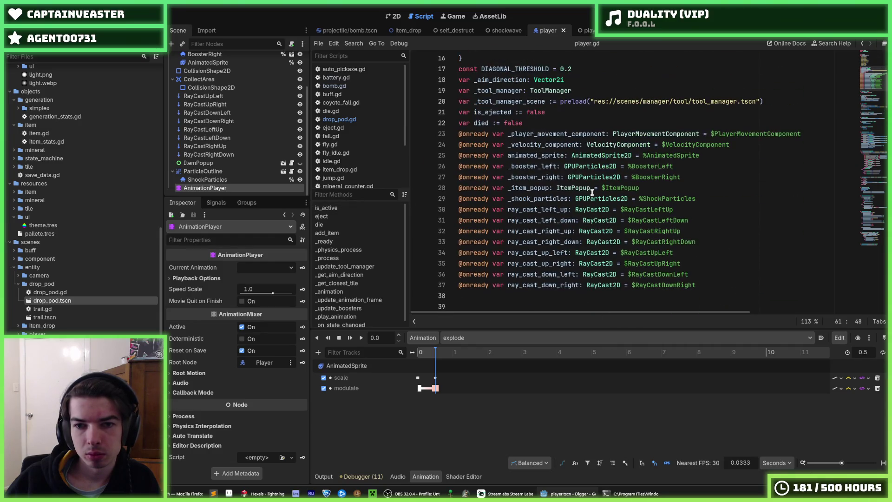
# Step: Declare _animation_player as AnimationPlayer bound to $AnimationPlayer, copying the _shock_particles line
pyautogui.click(587, 198)
pyautogui.hotkey('ctrl', 'shift', 'd')
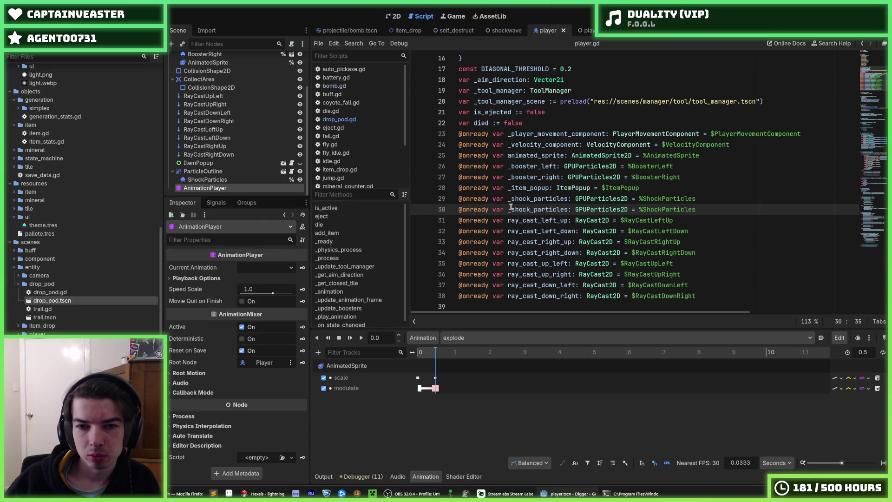
pyautogui.moveTo(511, 209); pyautogui.dragTo(567, 209)
pyautogui.write('_animation')
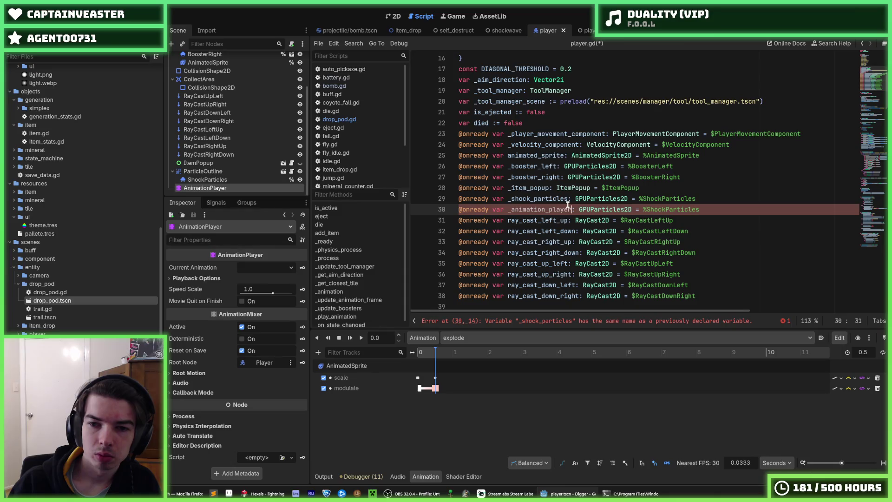
pyautogui.press('Right')
pyautogui.press('Right')
pyautogui.press('Right')
pyautogui.write('An')
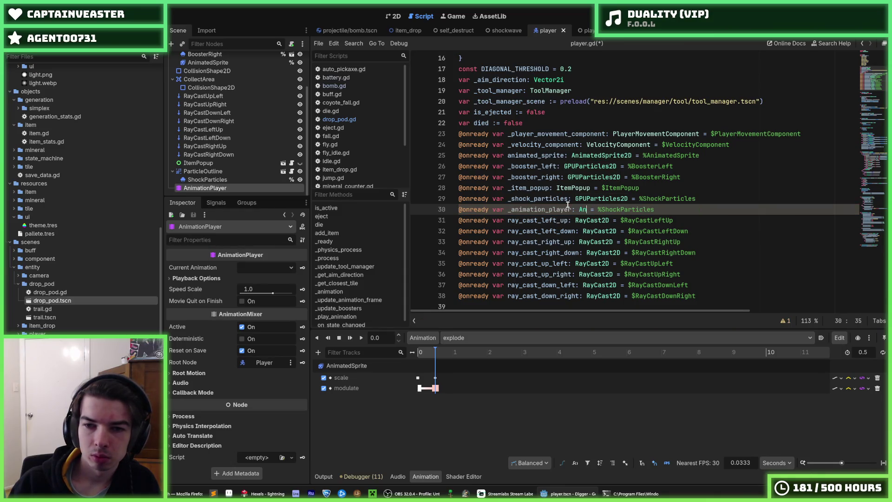
pyautogui.write('ayer')
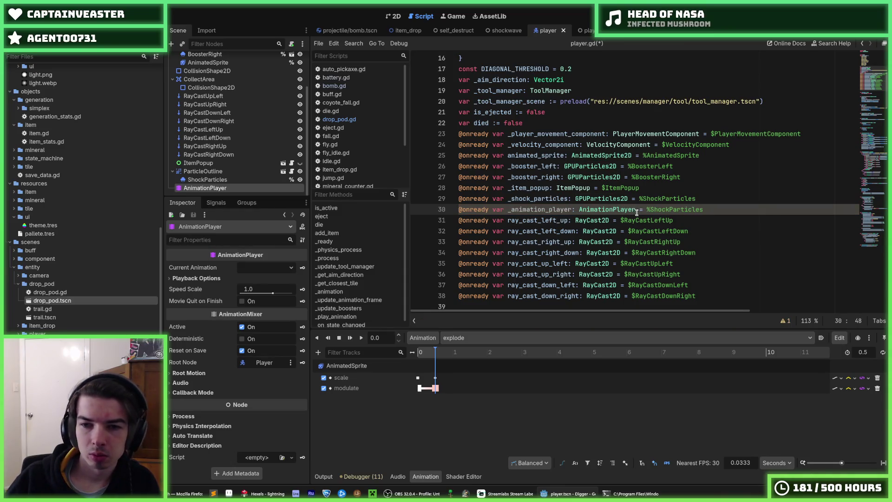
pyautogui.click(718, 209)
pyautogui.hotkey('ctrl', 'BackSpace')
pyautogui.write('$AnimationPlayer')
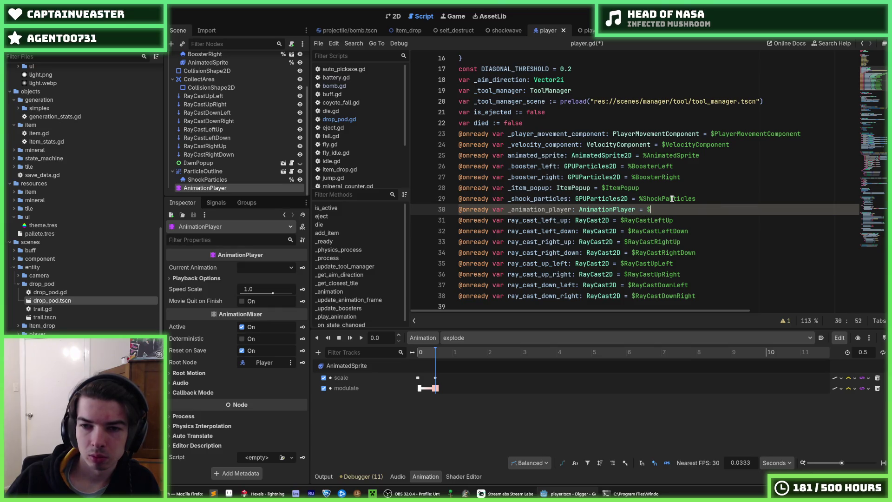
pyautogui.scroll(-4, 736, 198)
pyautogui.scroll(2, 677, 207)
pyautogui.press('Up')
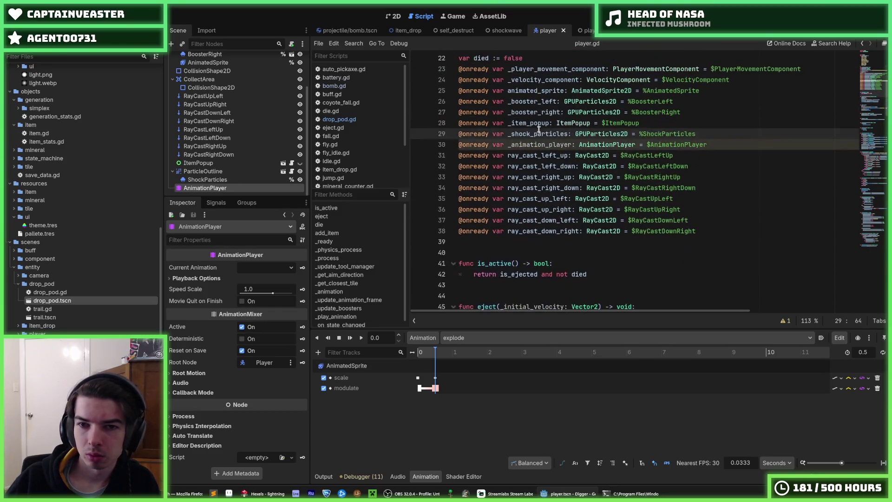
# Step: Add _animation_player.play("explode") at the end of die() and run the game with F5
pyautogui.click(541, 144)
pyautogui.scroll(-7, 580, 209)
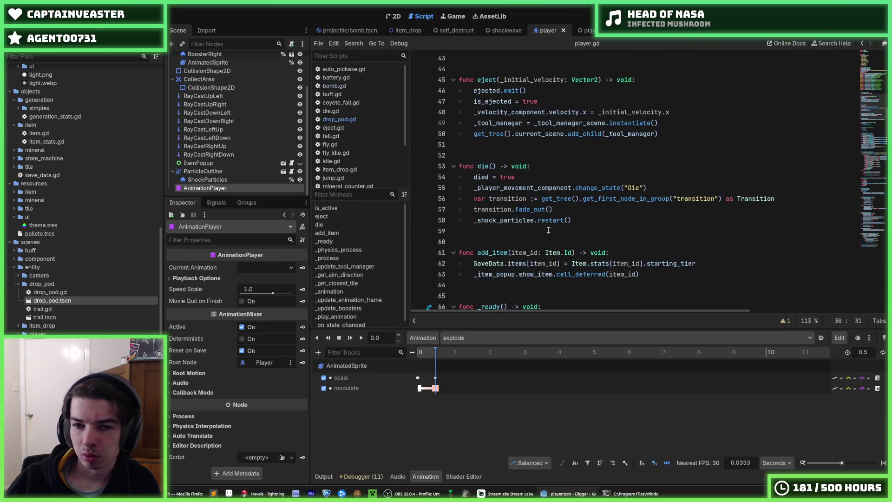
pyautogui.click(587, 218)
pyautogui.write('\\')
pyautogui.press('Return')
pyautogui.write('_animation_player.play("')
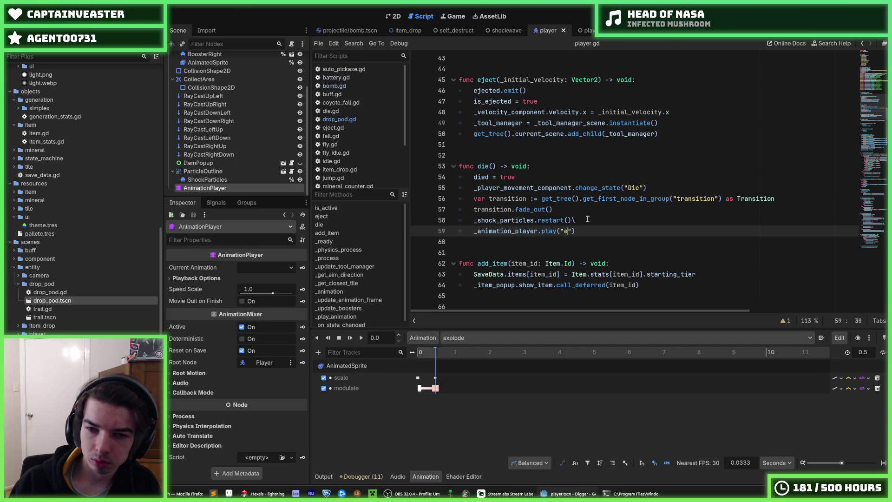
pyautogui.write('e')
pyautogui.click(587, 219)
pyautogui.press('BackSpace')
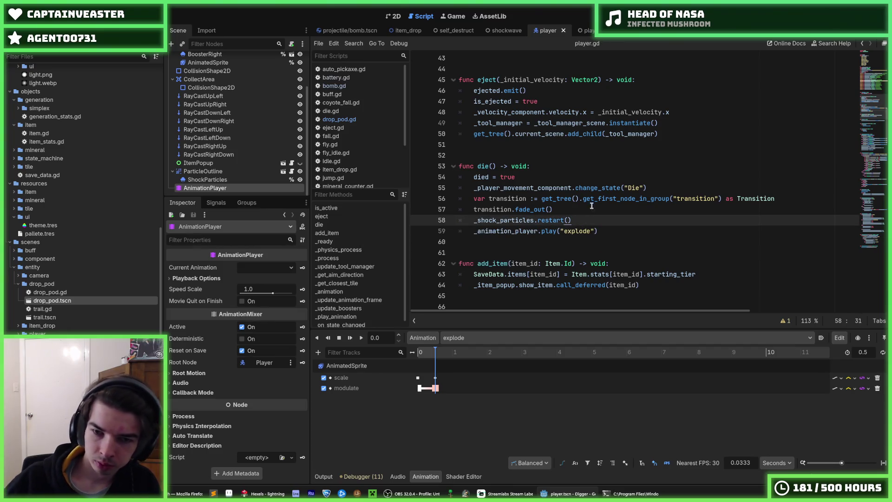
pyautogui.click(592, 209)
pyautogui.press('F5')
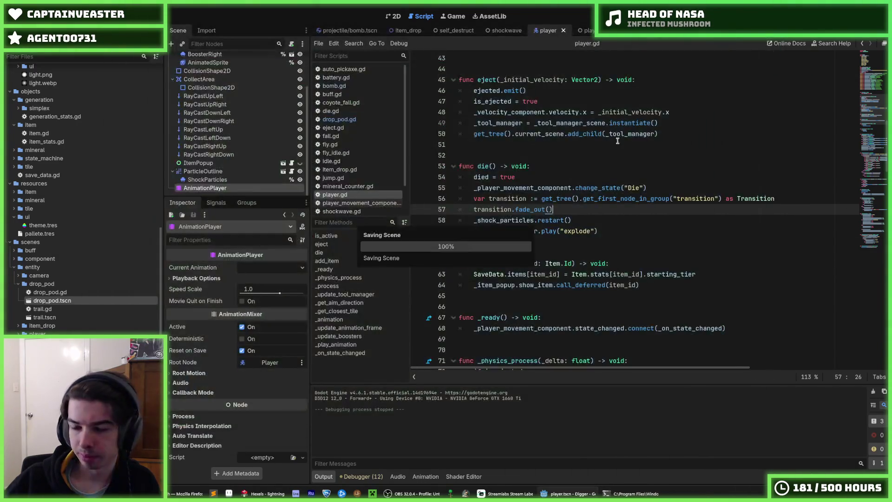
# Step: Inspect the AnimationPlayer's animation_finished signal in the Connect dialog, then cancel without connecting
pyautogui.click(567, 220)
pyautogui.click(622, 231)
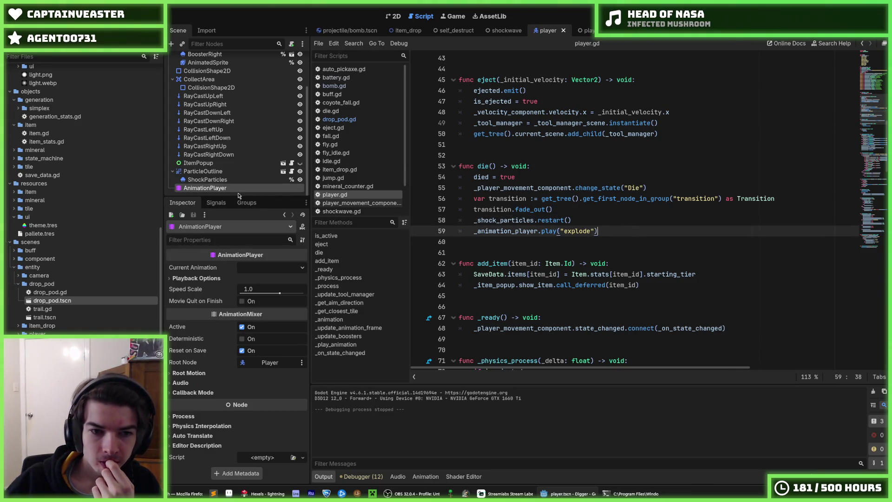
pyautogui.click(216, 202)
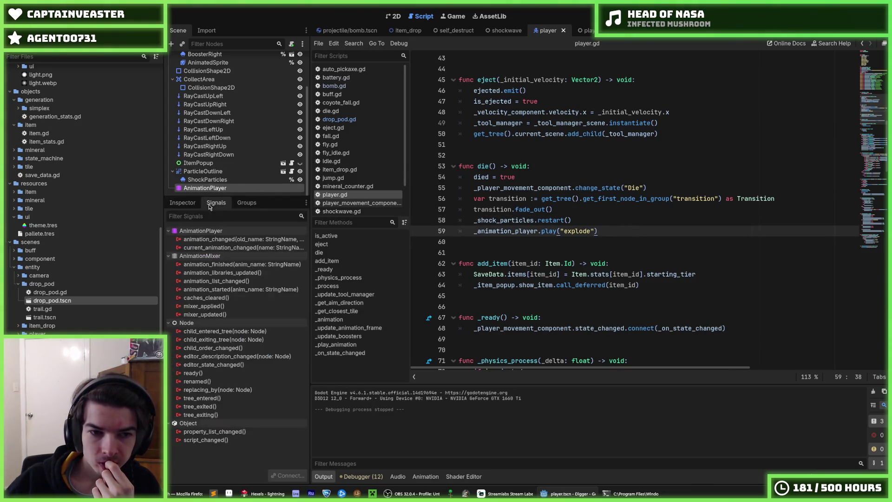
pyautogui.click(226, 241)
pyautogui.moveTo(236, 250)
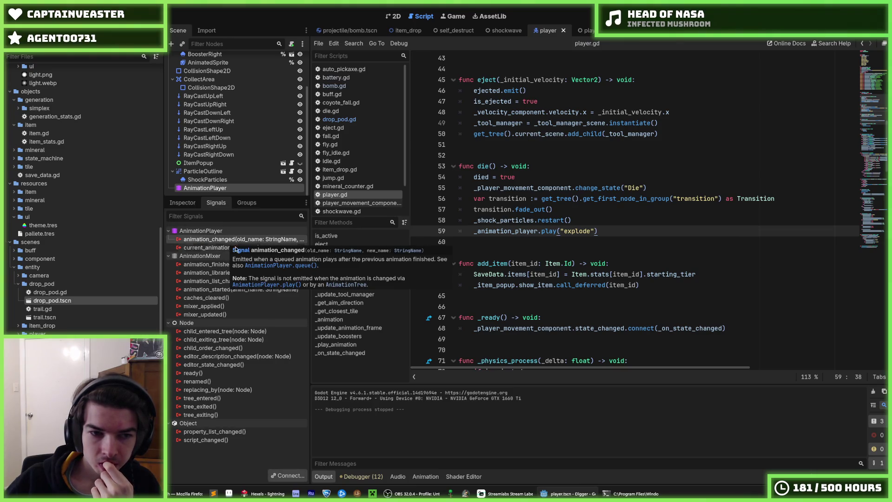
pyautogui.click(209, 264)
pyautogui.rightClick(209, 265)
pyautogui.click(225, 271)
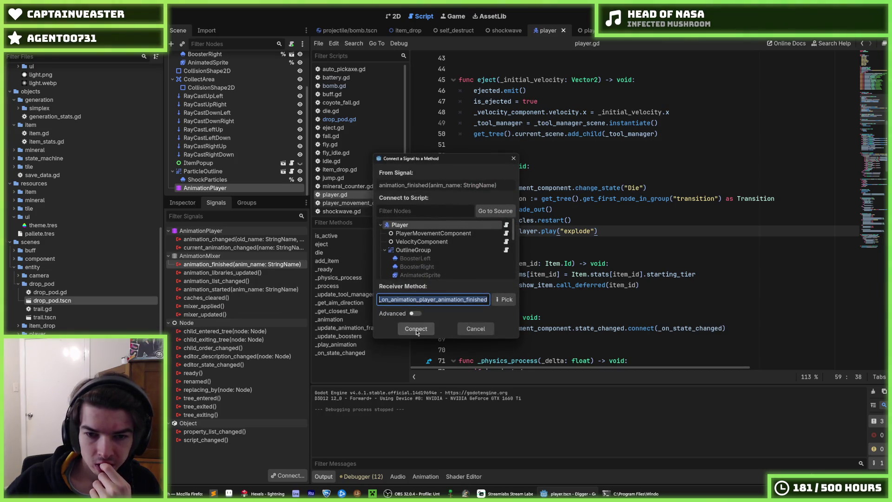
pyautogui.click(515, 158)
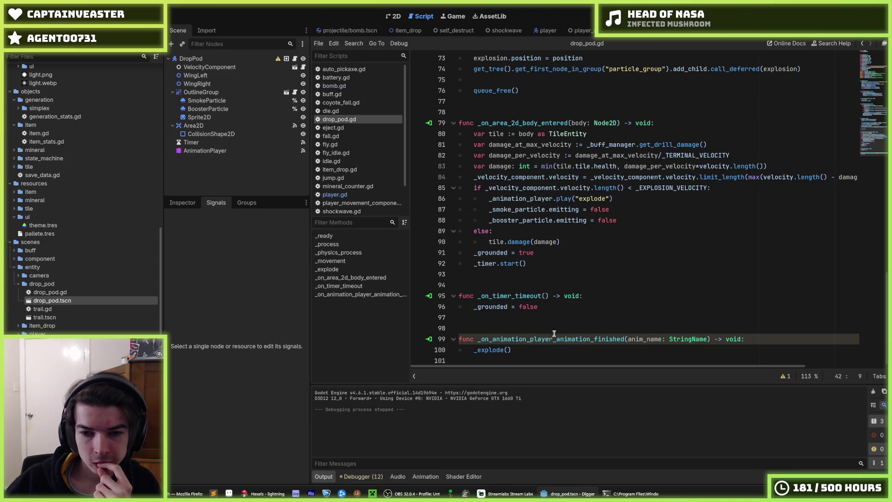
# Step: Copy drop_pod.gd's whole _explode() function and paste it on a new line below die() in player.gd
pyautogui.scroll(5, 531, 351)
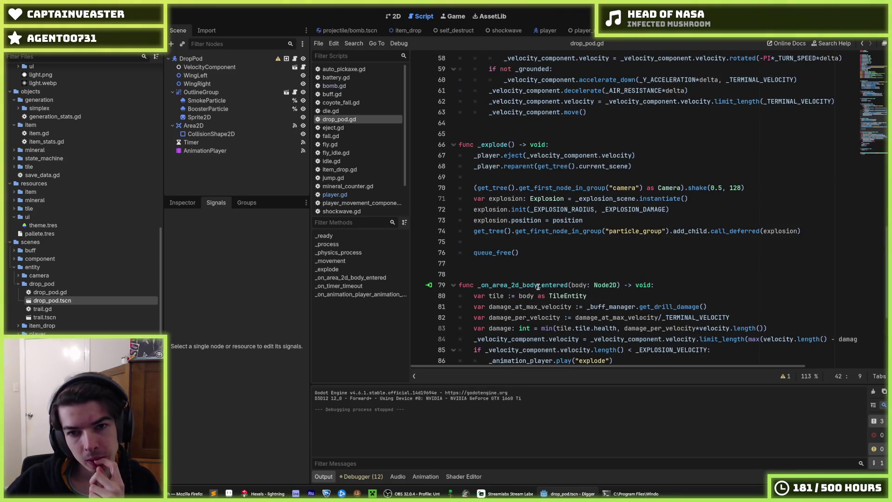
pyautogui.moveTo(534, 253)
pyautogui.mouseDown()
pyautogui.moveTo(469, 209)
pyautogui.moveTo(459, 144)
pyautogui.mouseUp()
pyautogui.rightClick(504, 158)
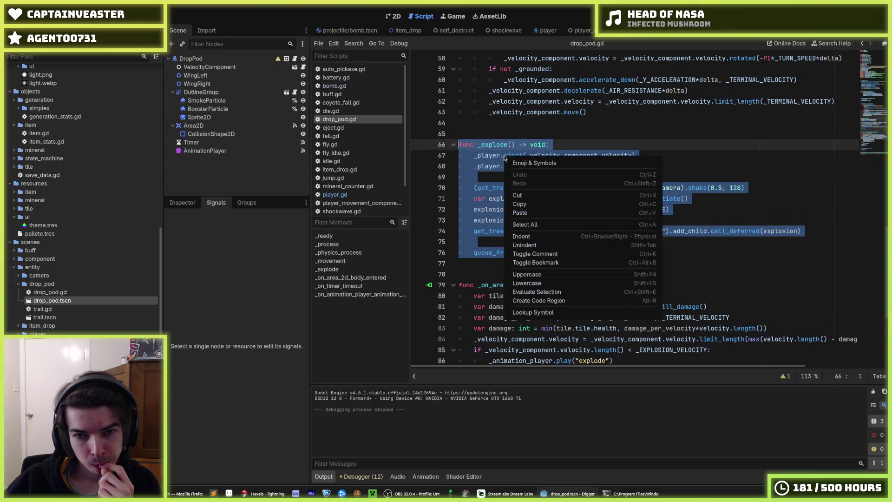
pyautogui.click(540, 204)
pyautogui.click(599, 152)
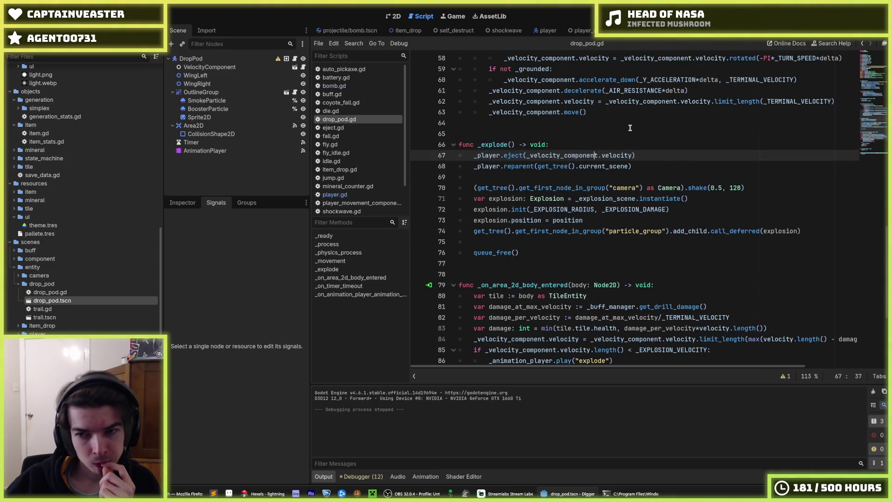
pyautogui.click(545, 30)
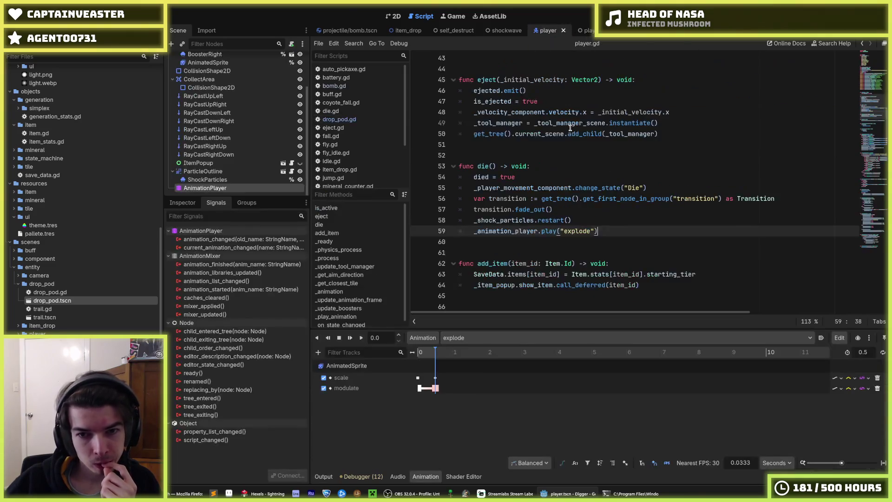
pyautogui.scroll(-6, 569, 144)
pyautogui.scroll(8, 562, 142)
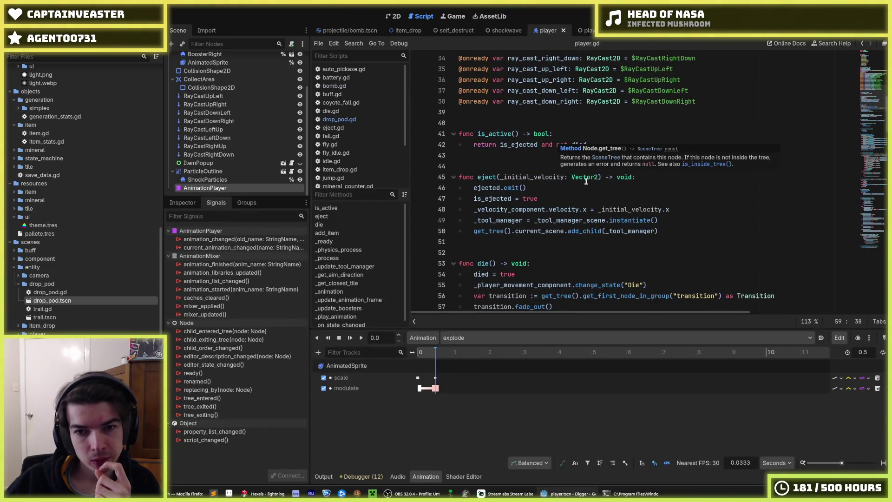
pyautogui.scroll(-3, 572, 183)
pyautogui.press('Return')
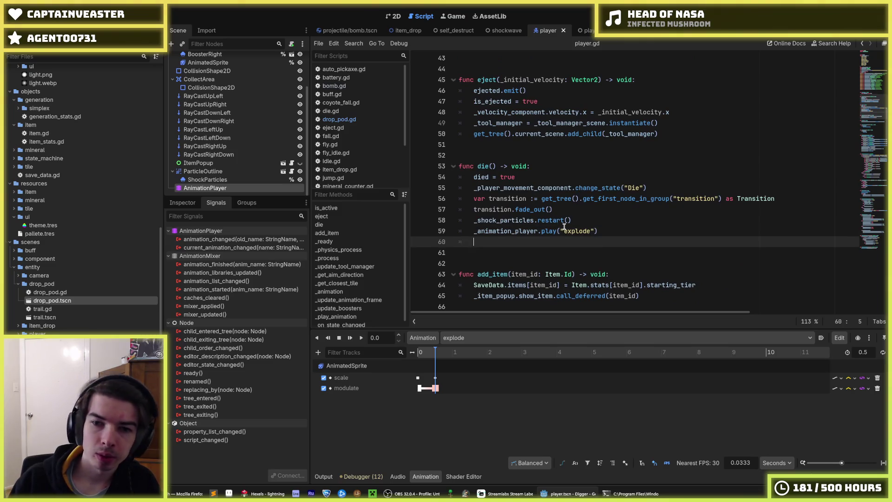
pyautogui.hotkey('ctrl', 'v')
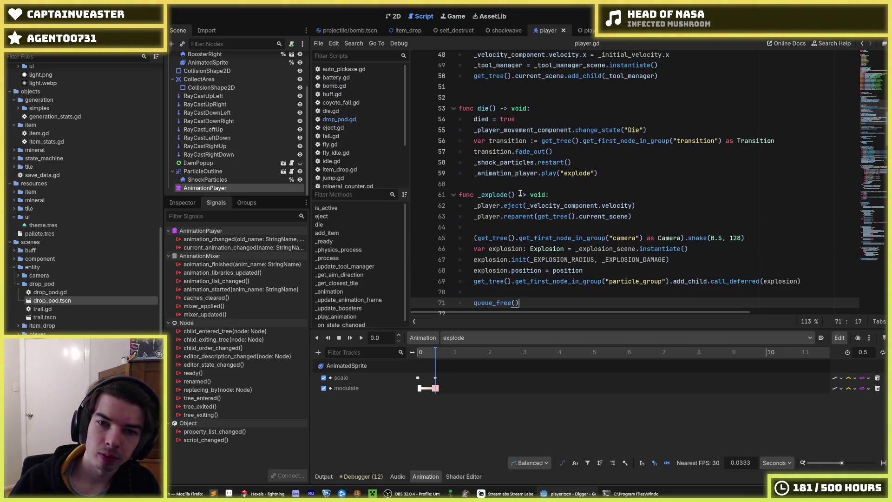
# Step: Move the _explode() block below _play_animation, just above _on_state_changed
pyautogui.click(500, 182)
pyautogui.scroll(-5, 500, 182)
pyautogui.press('Return')
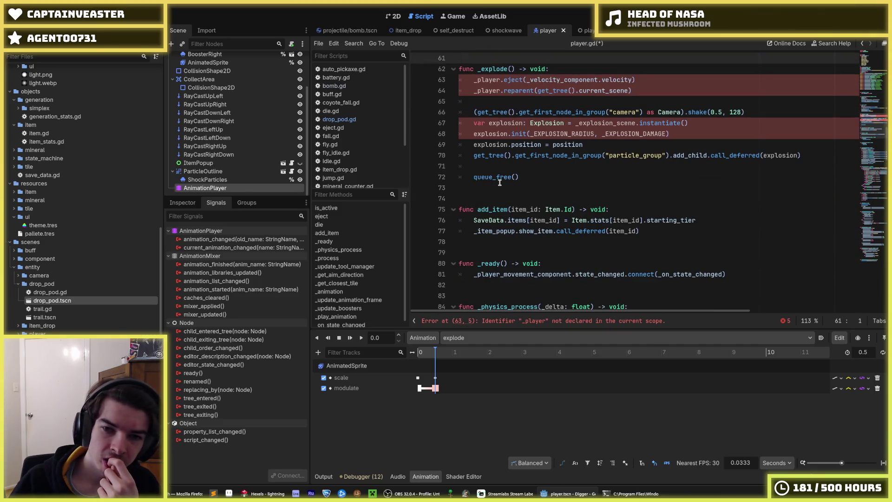
pyautogui.moveTo(519, 177); pyautogui.dragTo(460, 52)
pyautogui.scroll(-5, 494, 143)
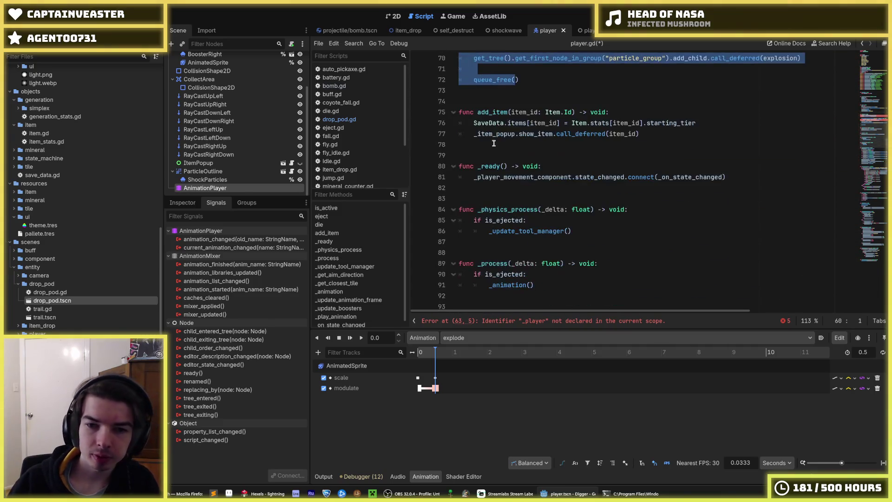
pyautogui.hotkey('alt', 'Down')
pyautogui.hotkey('alt', 'Down')
pyautogui.hotkey('alt', 'Down')
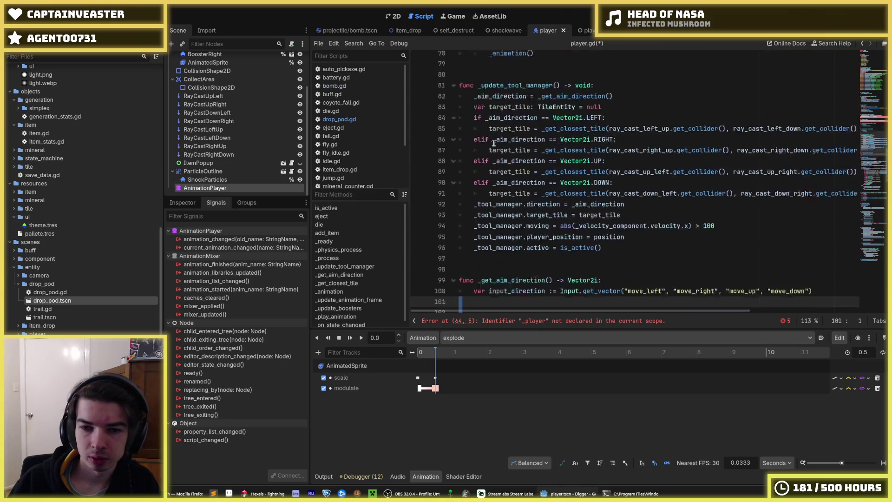
pyautogui.hotkey('alt', 'Down')
pyautogui.hotkey('alt', 'Down')
pyautogui.hotkey('alt', 'Down')
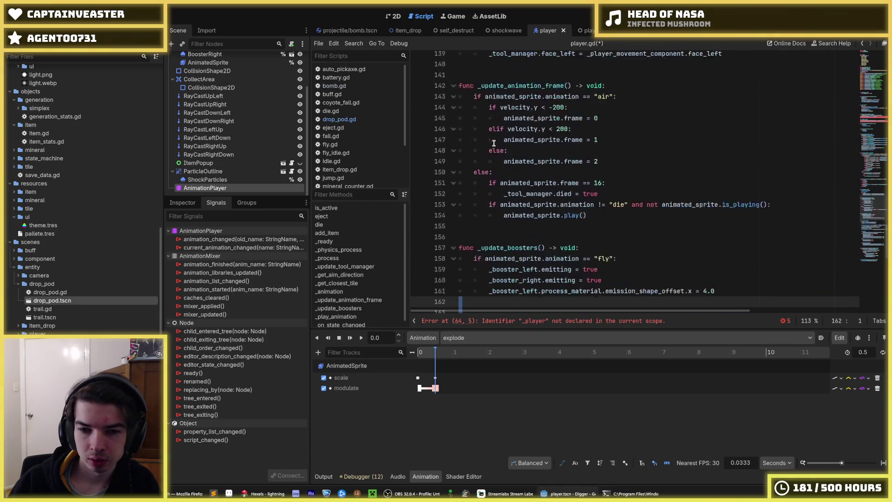
pyautogui.hotkey('alt', 'Down')
pyautogui.hotkey('alt', 'Down')
pyautogui.hotkey('alt', 'Down')
pyautogui.hotkey('alt', 'Up')
pyautogui.hotkey('alt', 'Up')
pyautogui.hotkey('alt', 'Up')
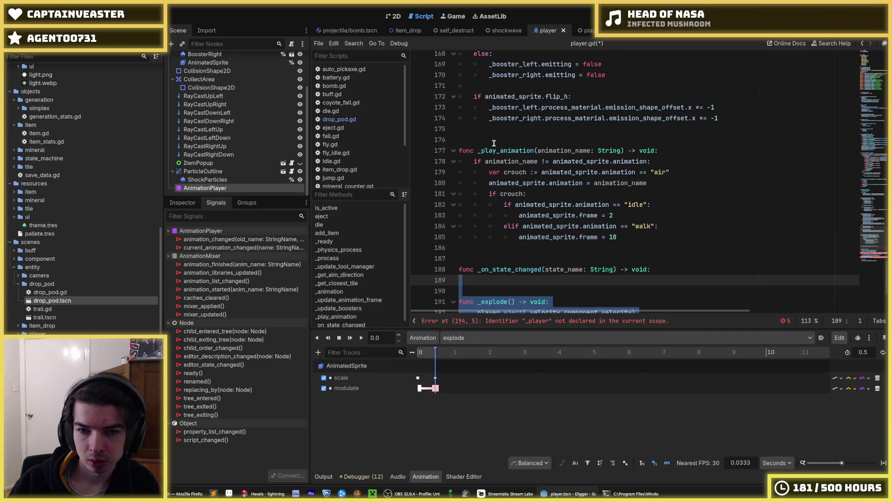
pyautogui.scroll(-4, 597, 145)
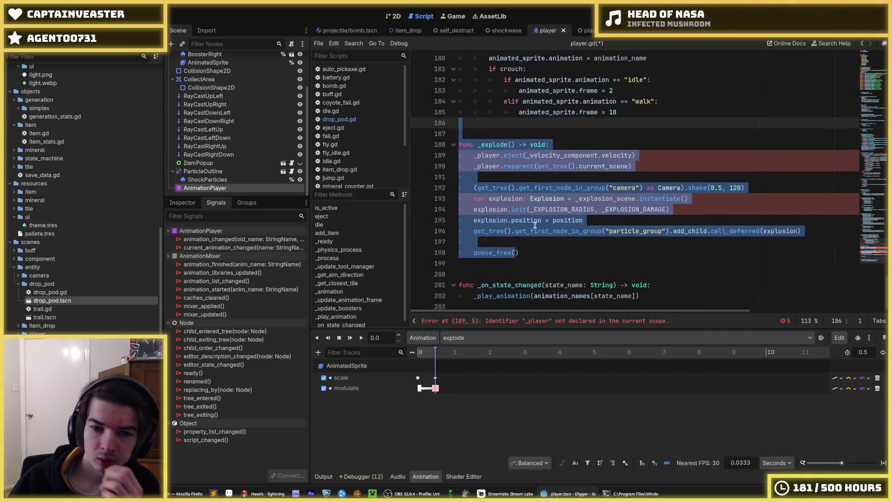
pyautogui.click(553, 263)
pyautogui.click(542, 256)
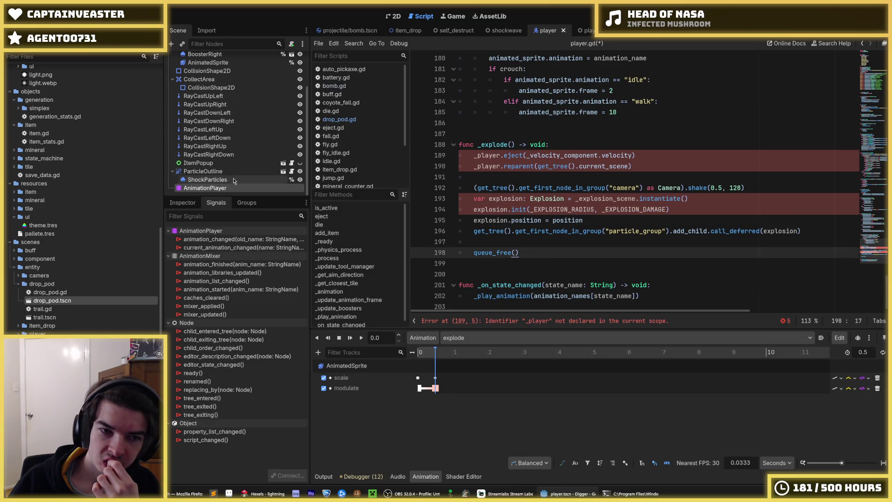
# Step: Connect animation_finished to a new player.gd handler that calls _explode(), and save
pyautogui.rightClick(223, 189)
pyautogui.click(218, 191)
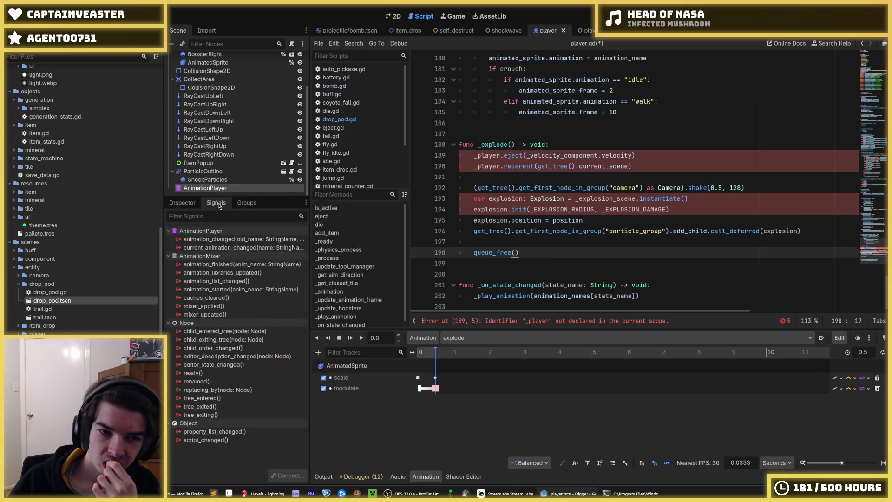
pyautogui.click(241, 263)
pyautogui.doubleClick(243, 272)
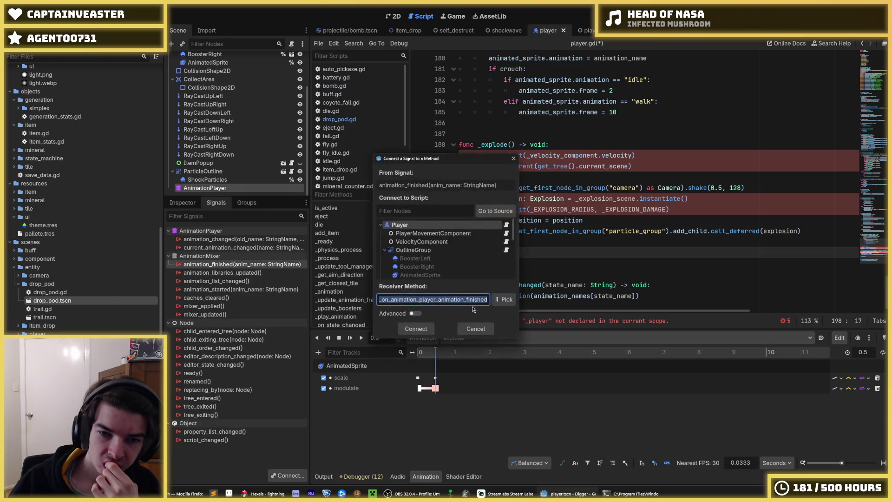
pyautogui.click(416, 328)
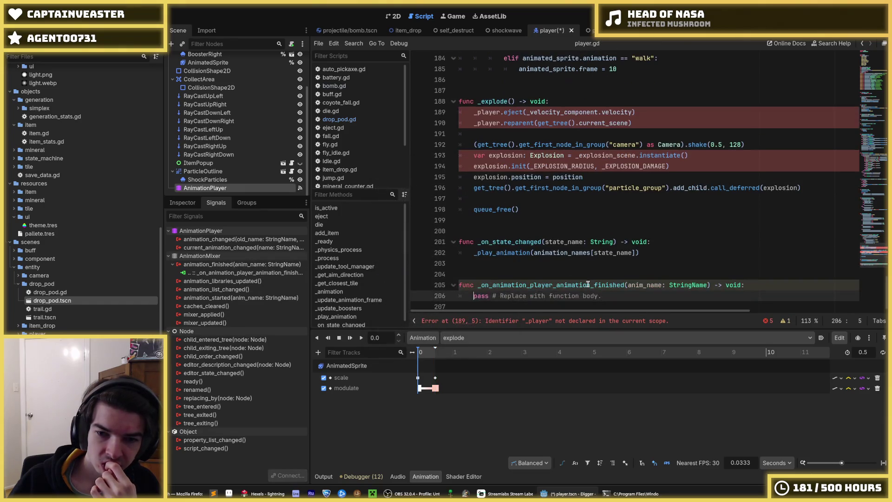
pyautogui.moveTo(570, 295); pyautogui.dragTo(469, 298)
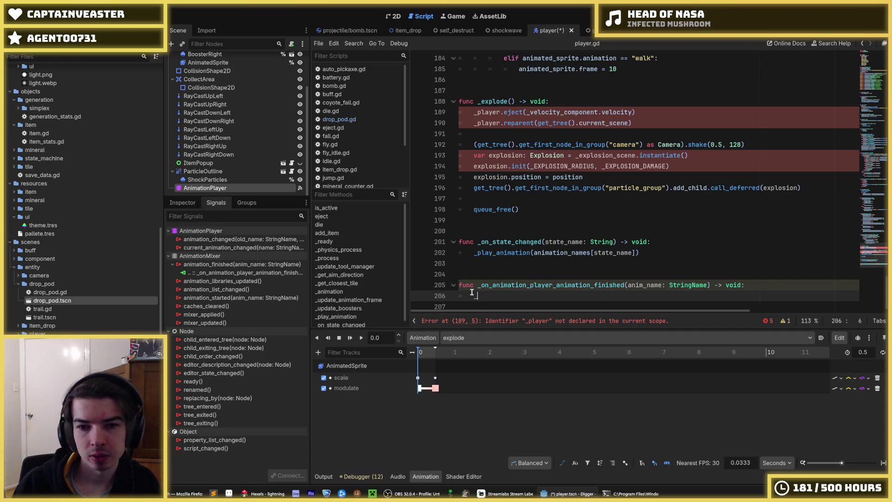
pyautogui.write('_explode(')
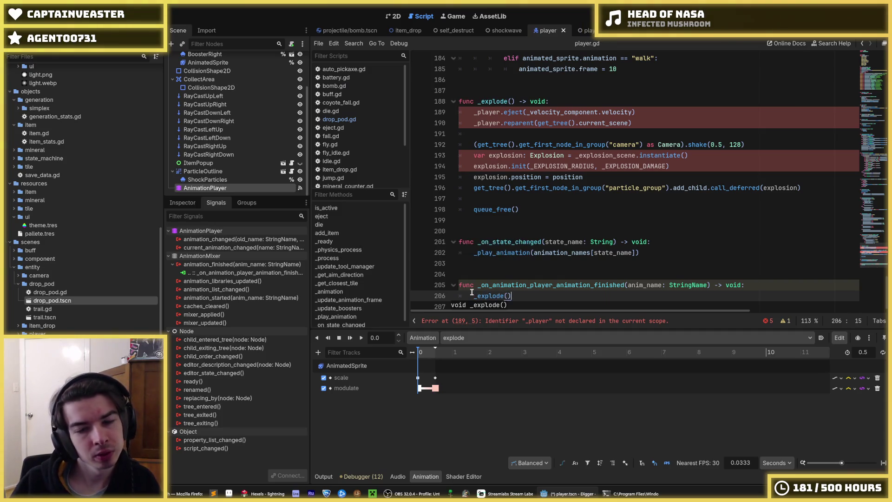
pyautogui.hotkey('ctrl', 's')
# Step: Delete the _player eject and reparent lines from _explode()
pyautogui.scroll(3, 471, 291)
pyautogui.click(638, 209)
pyautogui.moveTo(633, 220); pyautogui.dragTo(639, 198)
pyautogui.press('BackSpace')
# Step: Remove the leftover blank line inside _explode in player.gd
pyautogui.press('Down')
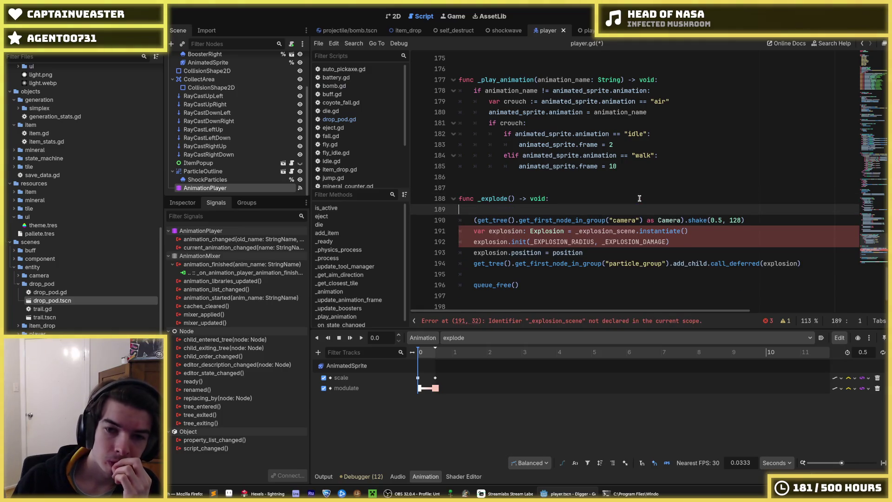
pyautogui.press('BackSpace')
pyautogui.press('Down')
pyautogui.press('Down')
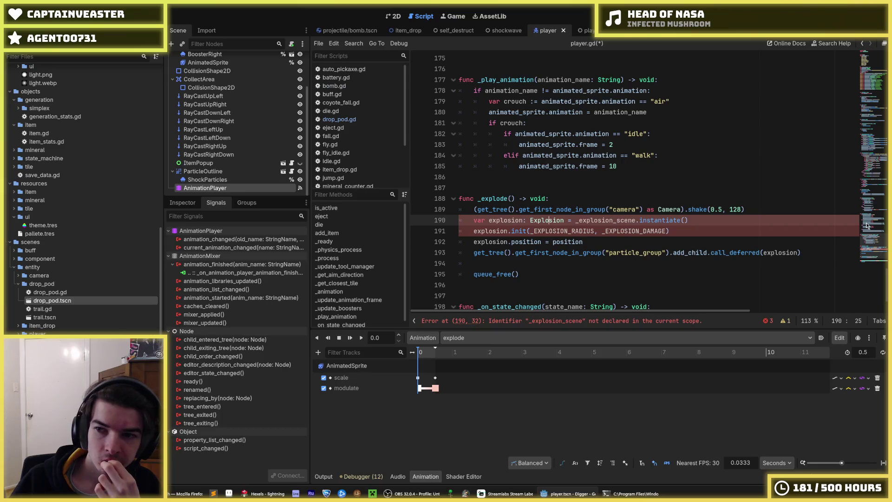
pyautogui.moveTo(876, 250); pyautogui.dragTo(879, 65)
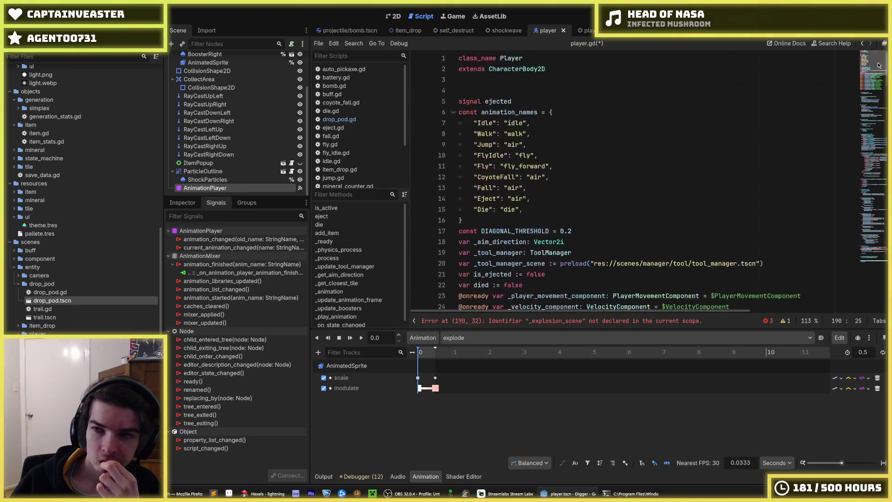
pyautogui.scroll(-5, 788, 167)
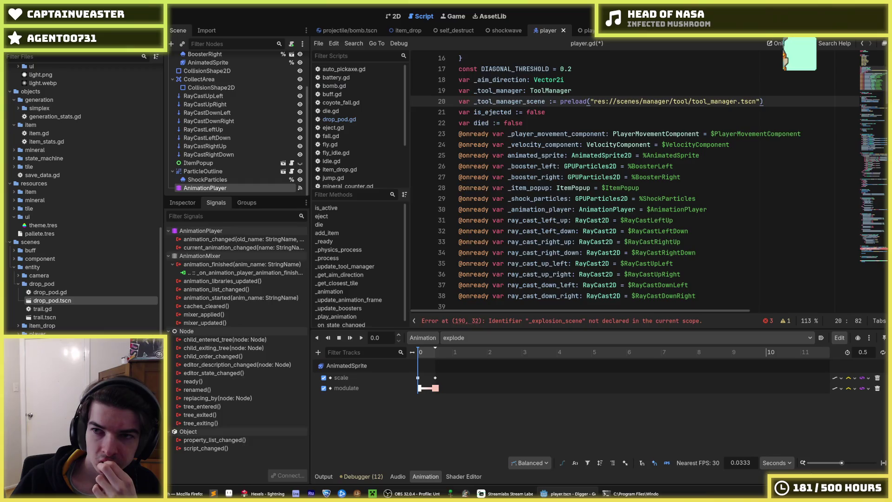
# Step: Copy the _explosion_scene preload line from the drop pod script into player.gd and save
pyautogui.hotkey('ctrl', 'Tab')
pyautogui.scroll(10, 629, 160)
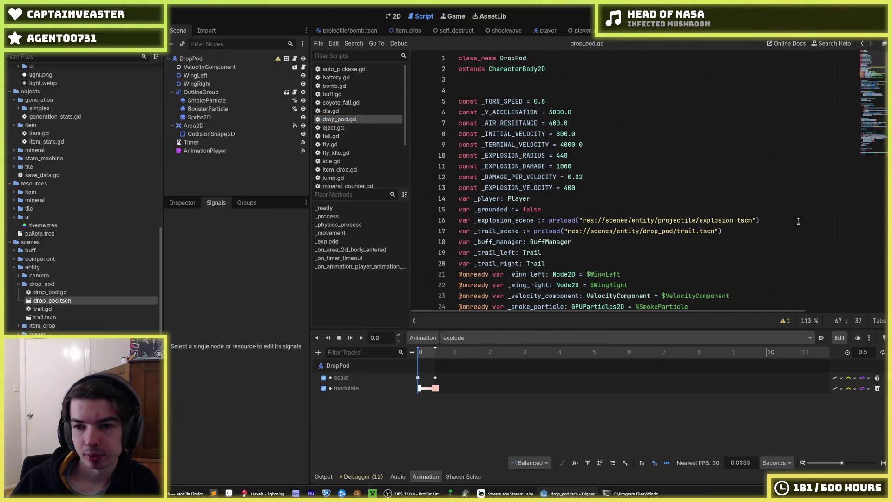
pyautogui.moveTo(789, 220); pyautogui.dragTo(458, 220)
pyautogui.click(546, 30)
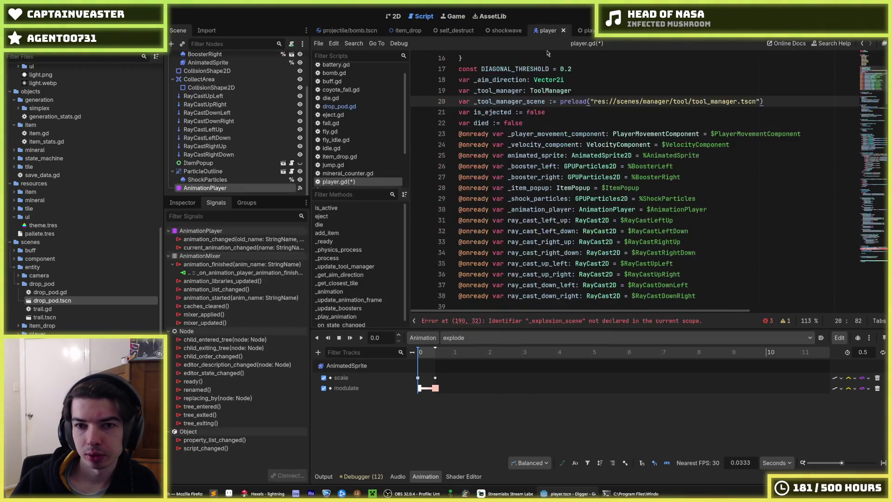
pyautogui.press('Return')
pyautogui.hotkey('ctrl', 'v')
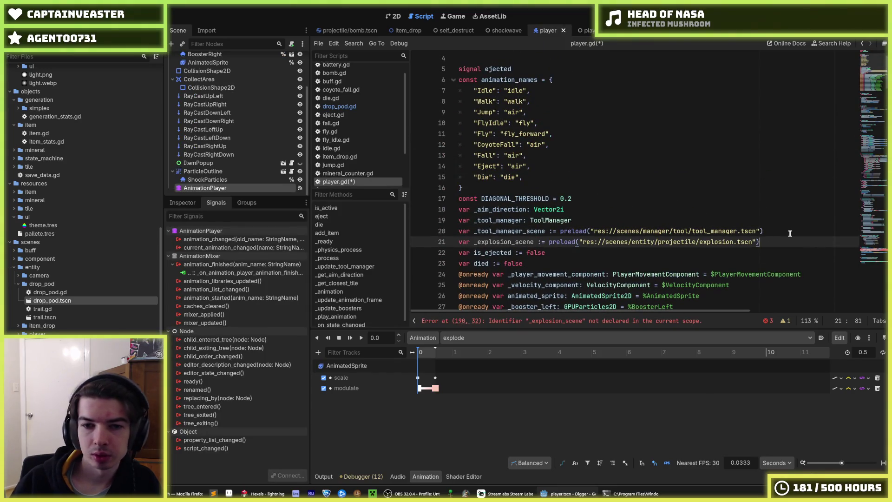
pyautogui.hotkey('ctrl', 's')
pyautogui.scroll(-15, 804, 231)
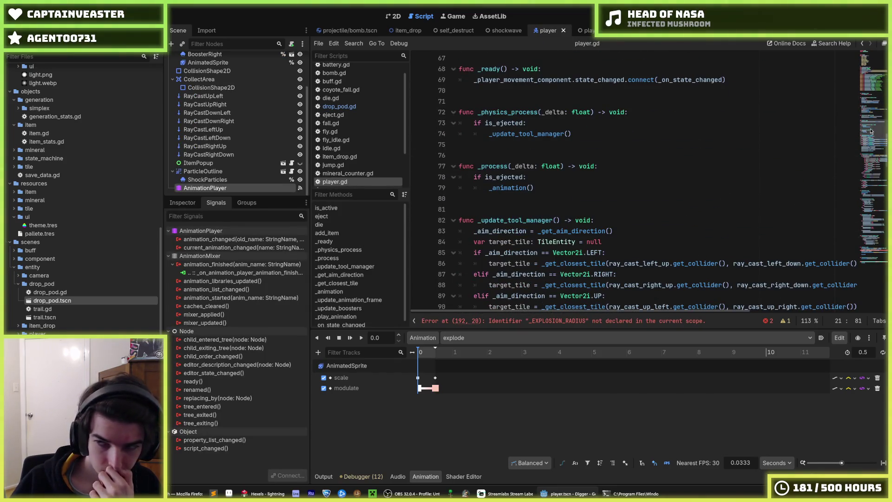
pyautogui.scroll(20, 871, 131)
# Step: Copy the _EXPLOSION_RADIUS constant from drop_pod.gd onto a new line below DIAGONAL_THRESHOLD
pyautogui.click(618, 30)
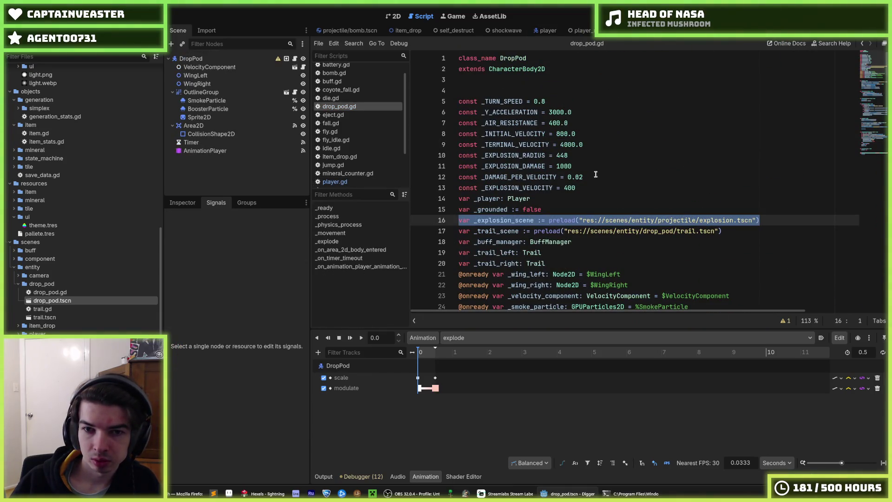
pyautogui.moveTo(586, 156); pyautogui.dragTo(427, 148)
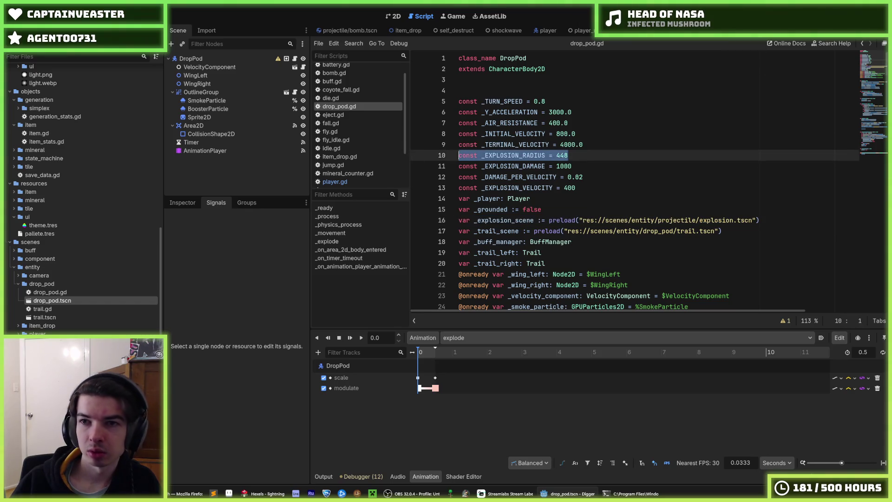
pyautogui.click(547, 31)
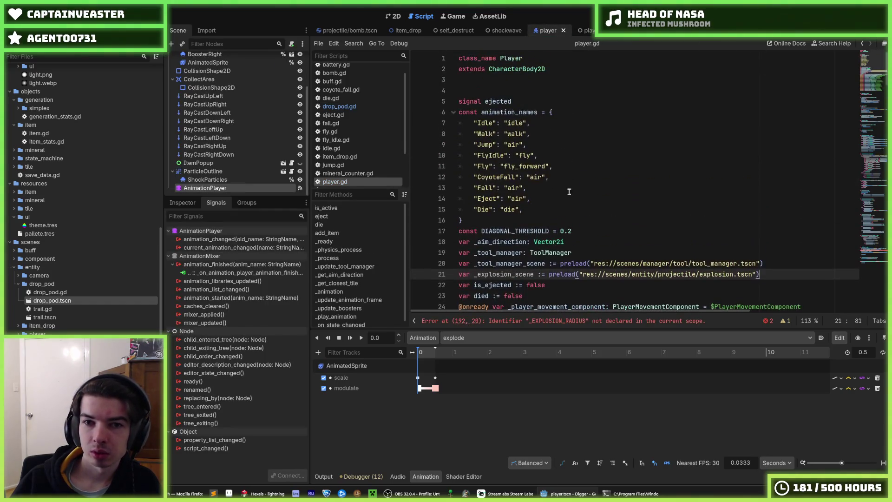
pyautogui.click(600, 244)
pyautogui.press('Up')
pyautogui.press('End')
pyautogui.press('Return')
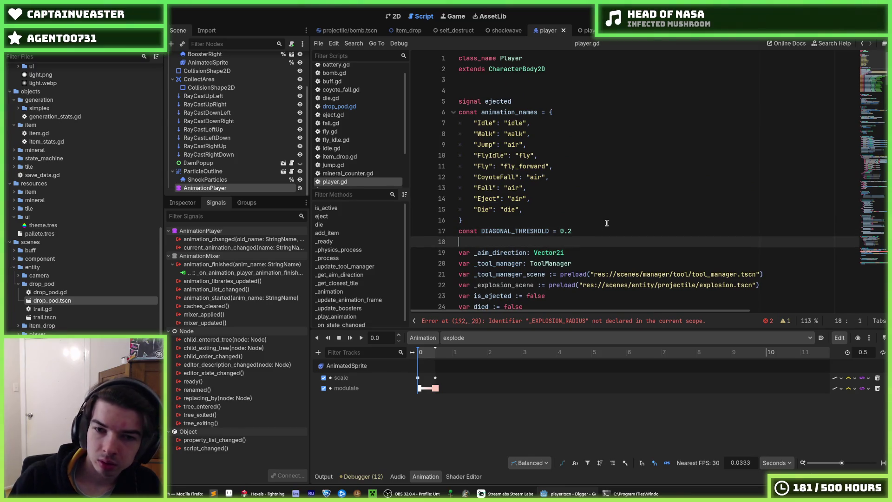
pyautogui.scroll(-2, 713, 196)
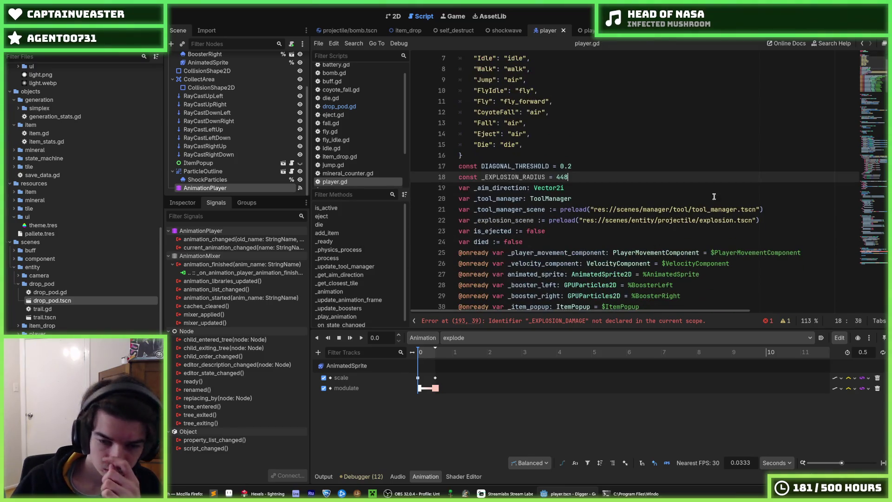
pyautogui.moveTo(870, 88)
pyautogui.mouseDown()
pyautogui.moveTo(874, 99)
pyautogui.moveTo(867, 55)
pyautogui.mouseUp()
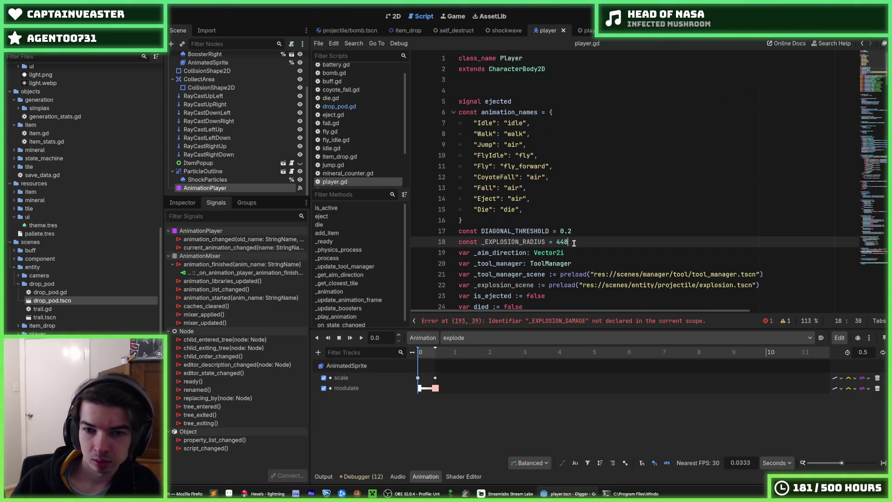
pyautogui.press('Return')
# Step: Delete the duplicate _EXPLOSION_RADIUS = 448 line and save player.gd
pyautogui.hotkey('alt', 'Left')
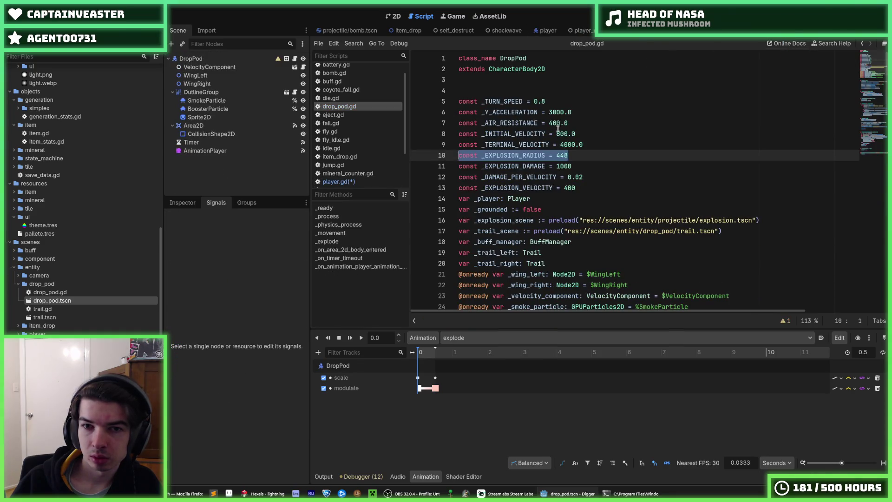
pyautogui.click(542, 31)
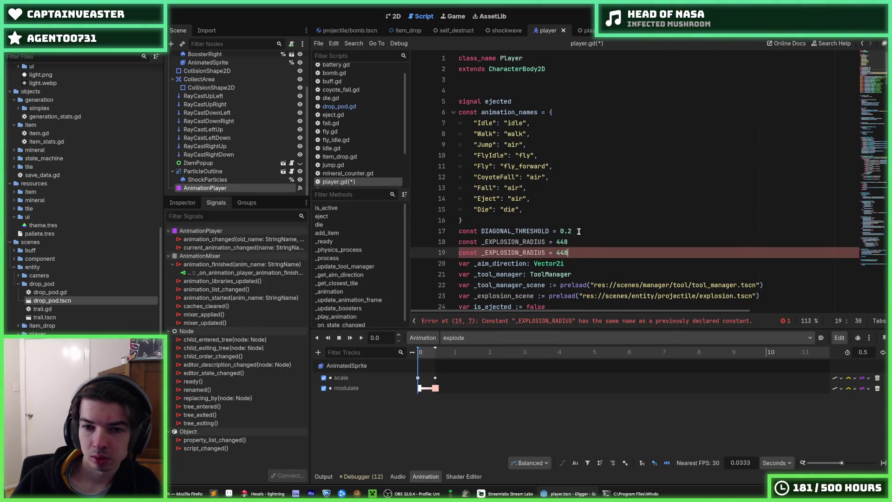
pyautogui.moveTo(589, 252); pyautogui.dragTo(587, 242)
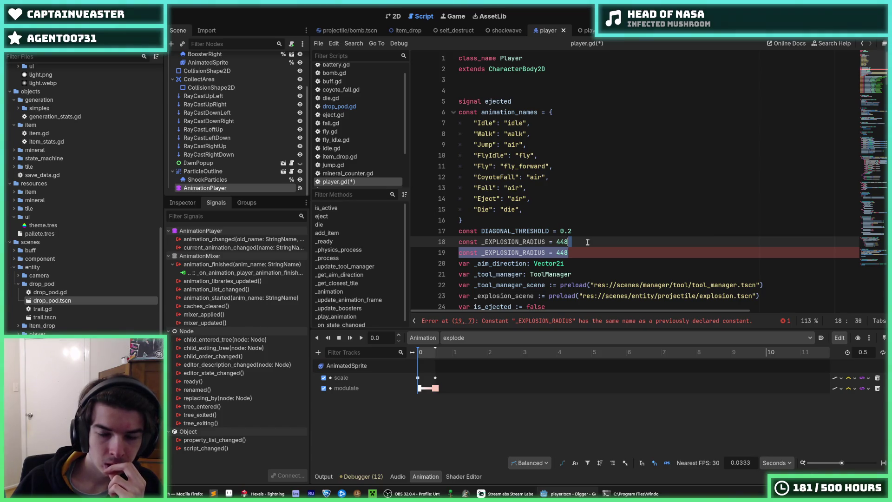
pyautogui.press('BackSpace')
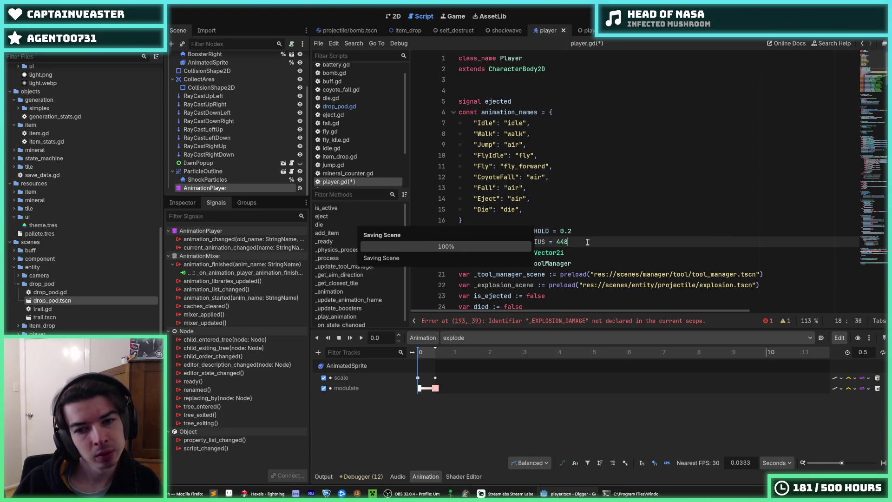
pyautogui.hotkey('ctrl', 's')
pyautogui.scroll(-20, 698, 190)
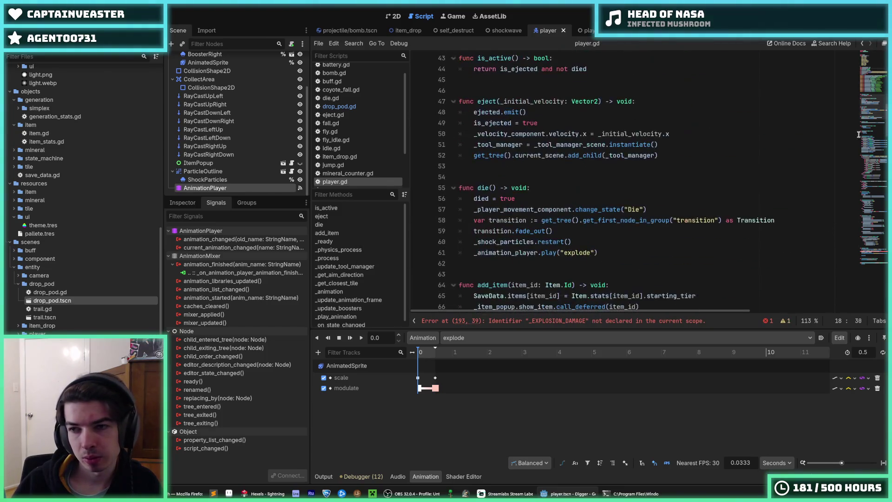
pyautogui.click(649, 161)
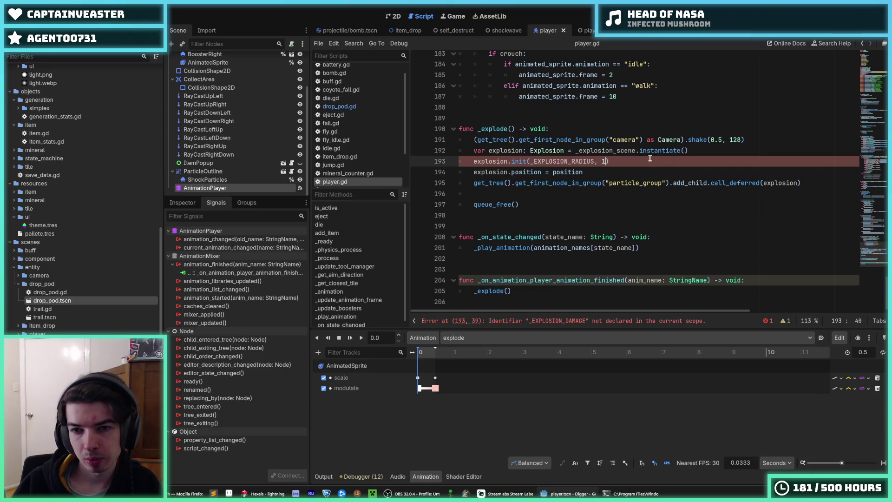
# Step: Close the explosion.init(_EXPLOSION_RADIUS, 1) call, then run the game and fly out of the crater
pyautogui.write(')')
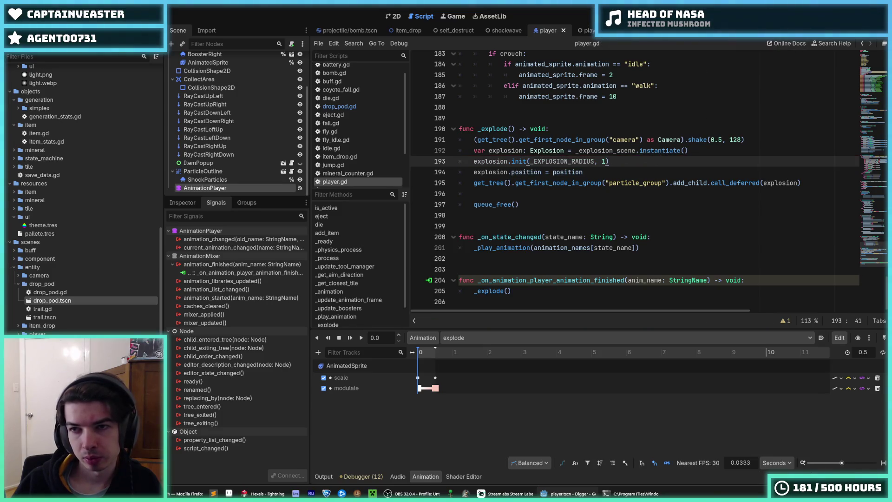
pyautogui.press('F5')
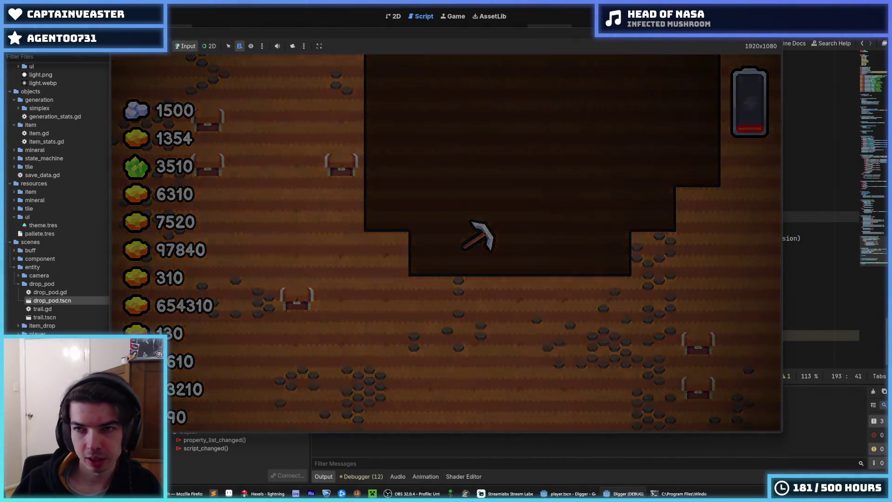
pyautogui.press('F5')
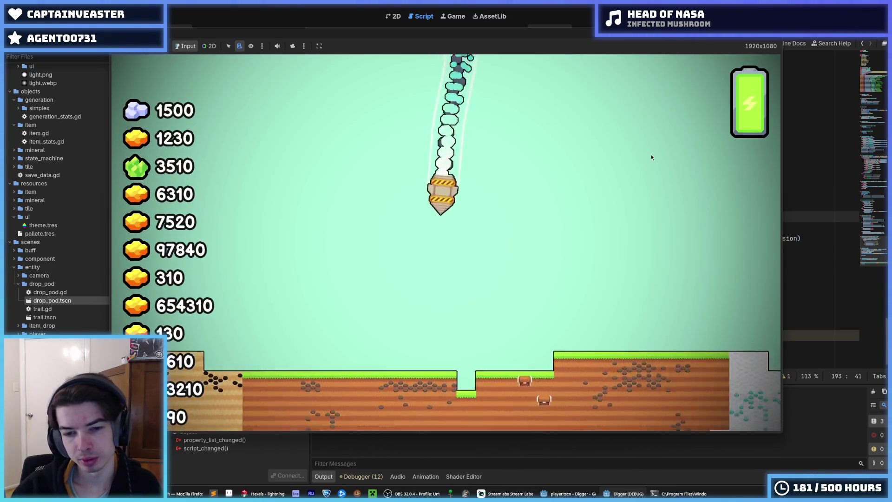
pyautogui.press('w')
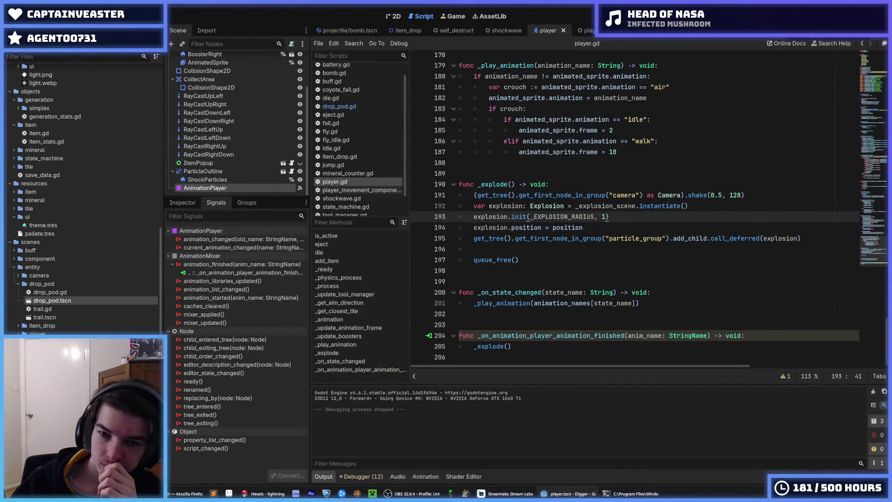
# Step: Insert _tool_manager.queue_free() as the first line of _explode(), save, and rerun the game
pyautogui.click(767, 233)
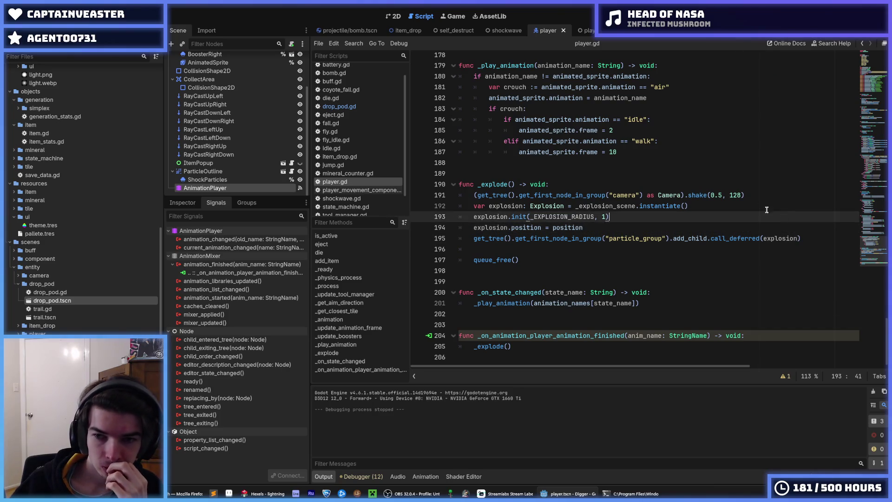
pyautogui.click(750, 198)
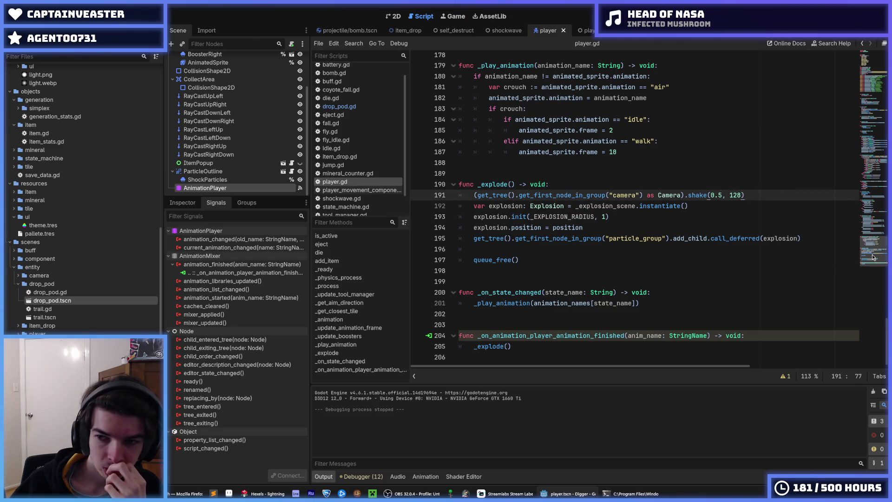
pyautogui.moveTo(872, 257)
pyautogui.mouseDown()
pyautogui.moveTo(870, 115)
pyautogui.moveTo(876, 248)
pyautogui.mouseUp()
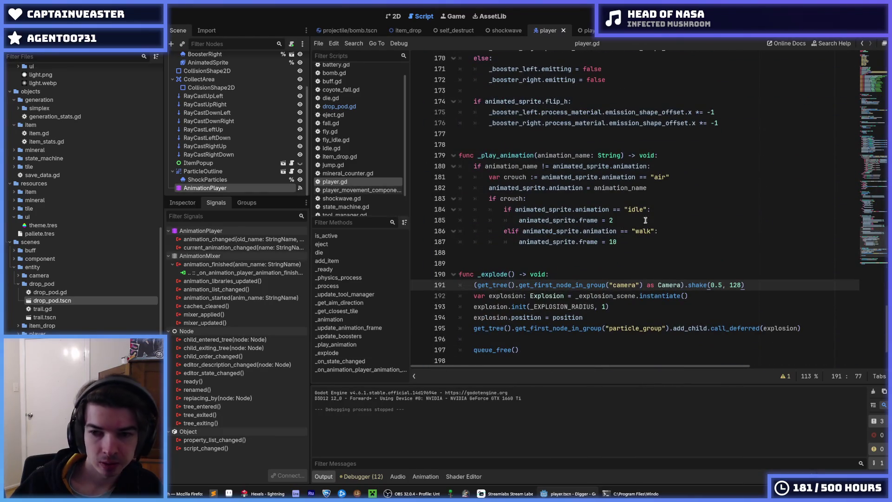
pyautogui.click(635, 278)
pyautogui.press('Return')
pyautogui.write('_too')
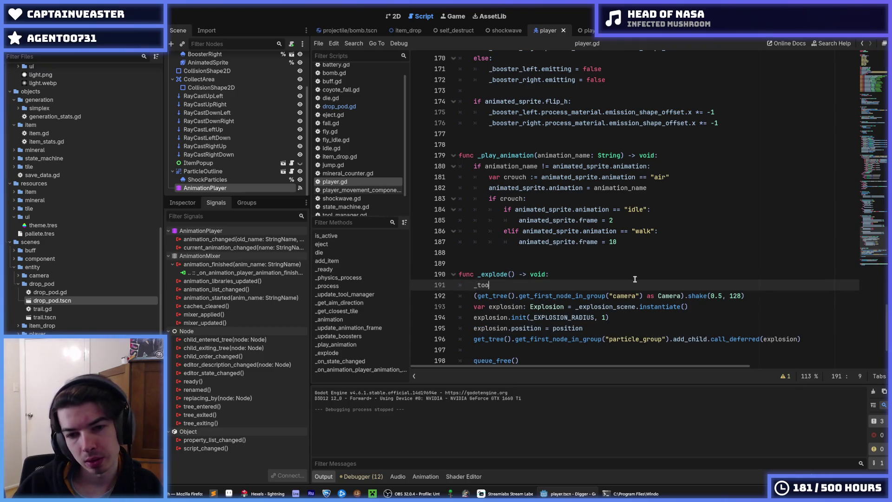
pyautogui.write('l_manager.')
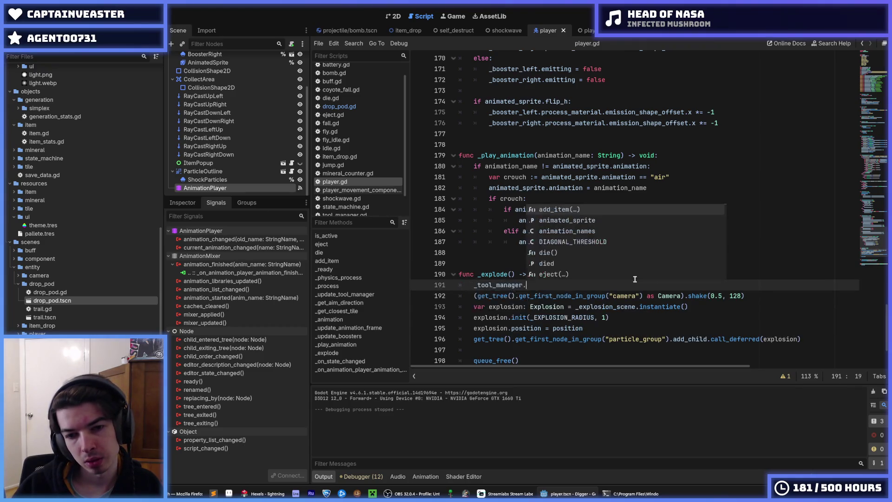
pyautogui.write('queue_free')
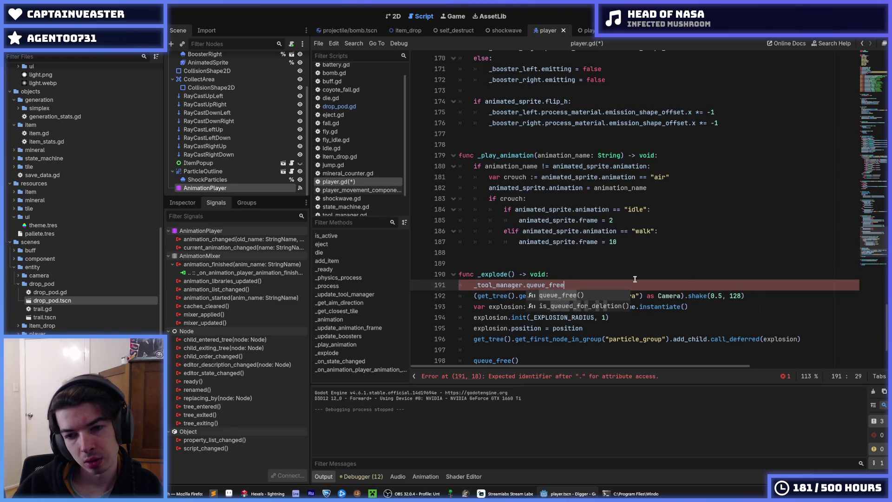
pyautogui.press('Return')
pyautogui.hotkey('ctrl', 's')
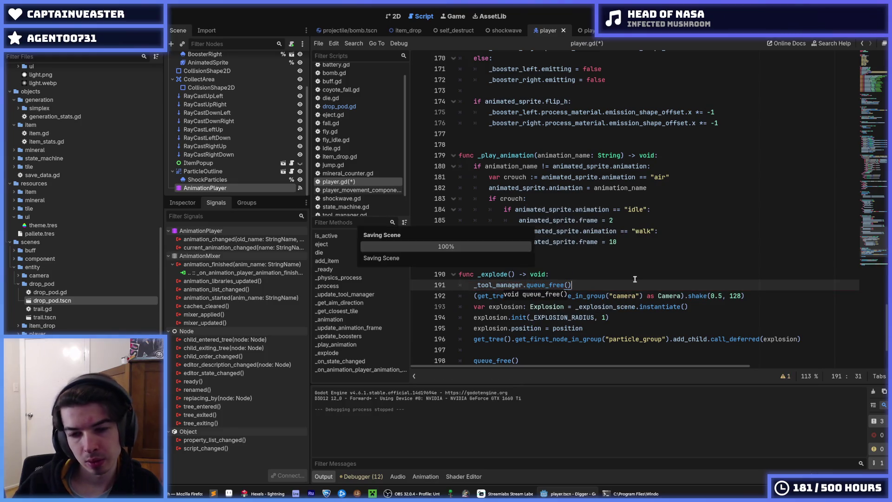
pyautogui.press('F5')
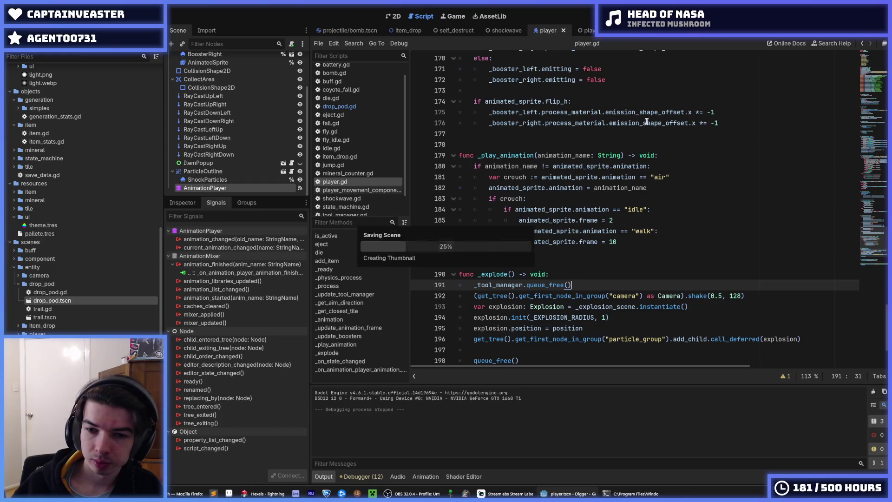
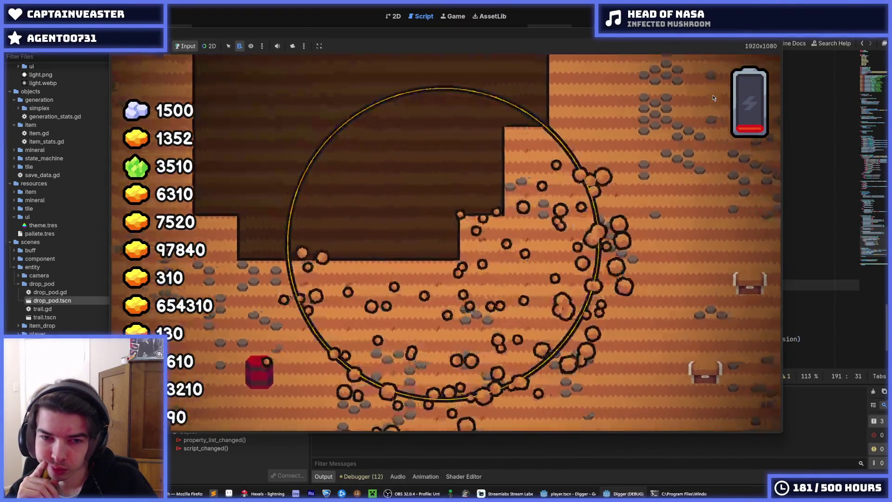
# Step: Stop and relaunch the Digger game several times to test the self-destruct explosion again
pyautogui.press('F5')
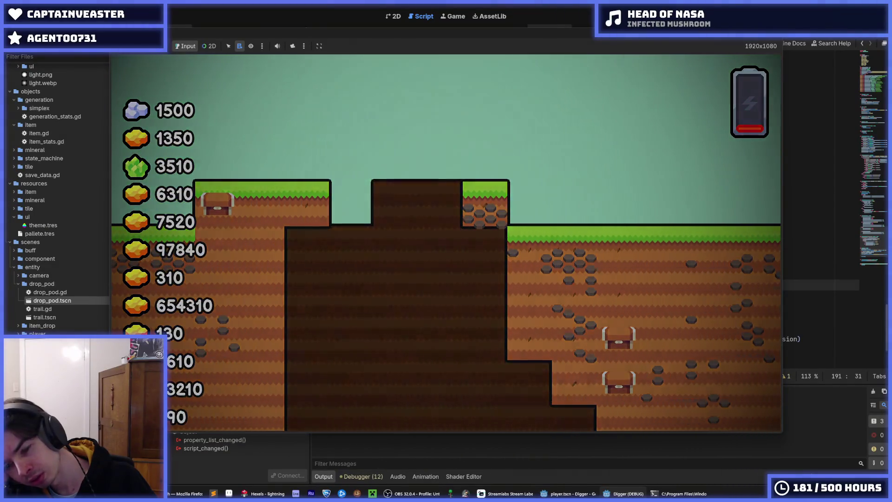
pyautogui.press('F5')
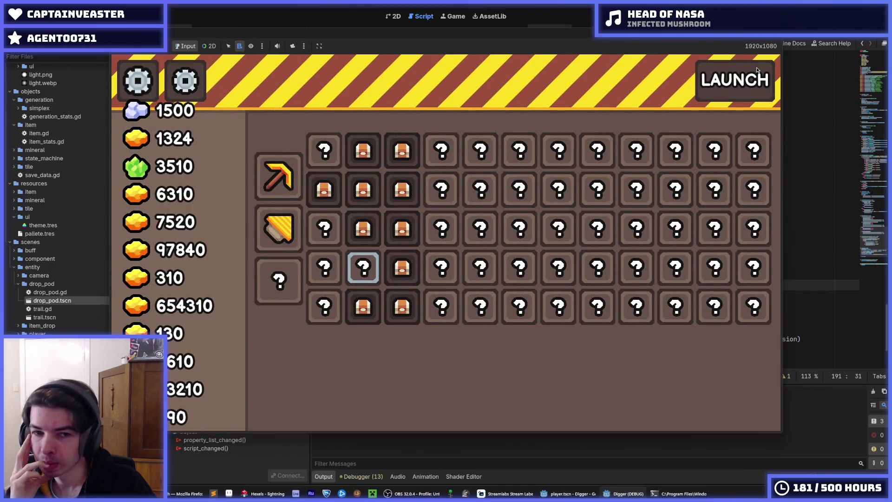
pyautogui.press('F8')
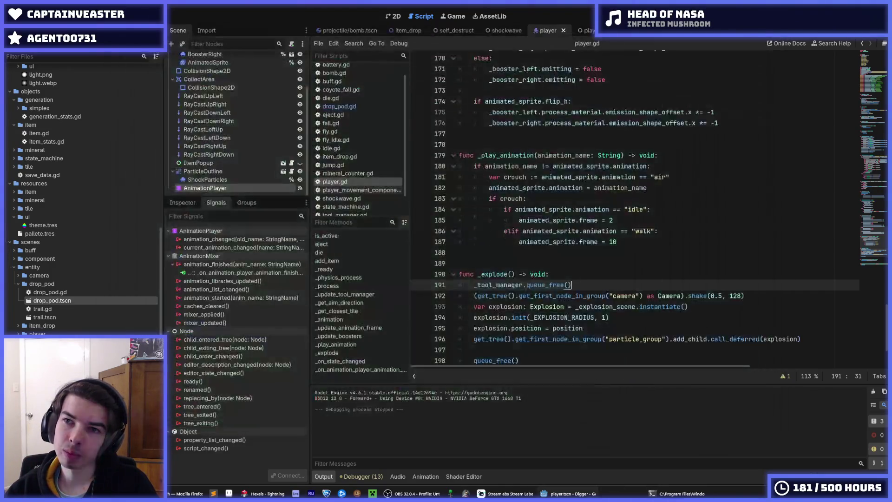
pyautogui.press('F5')
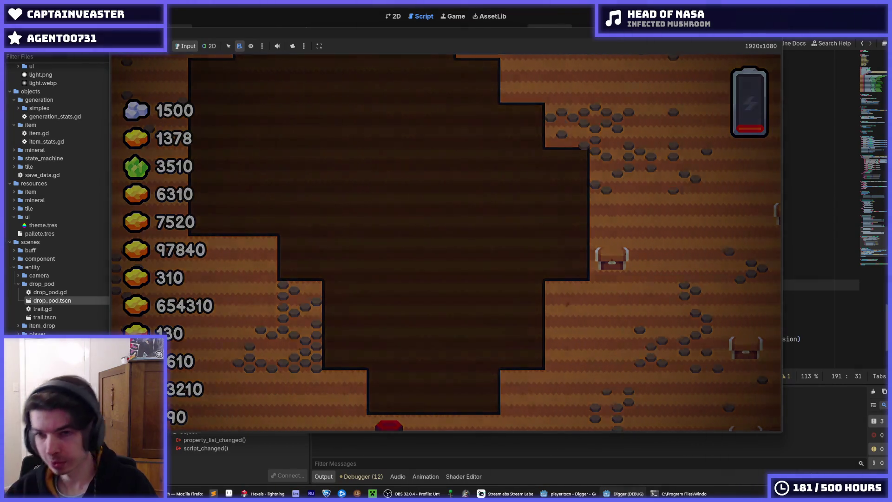
# Step: Rerun the game, launch the drop pod from the upgrade screen and dig downward
pyautogui.press('F5')
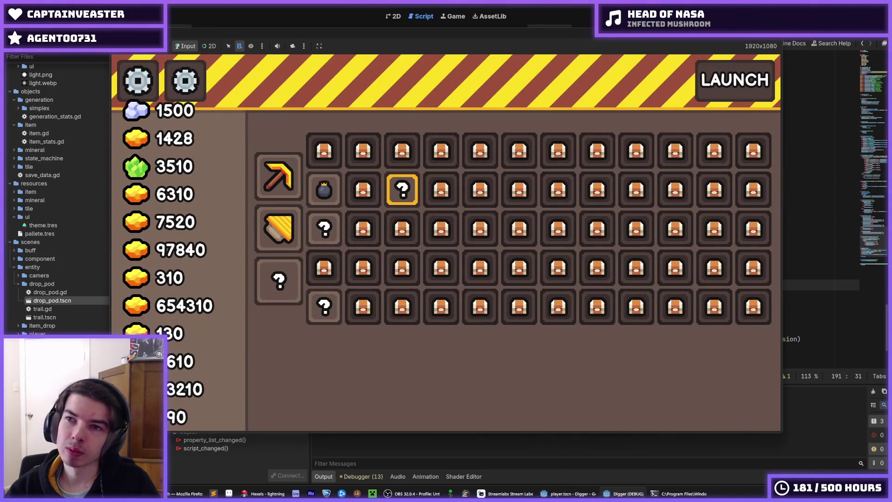
pyautogui.press('F5')
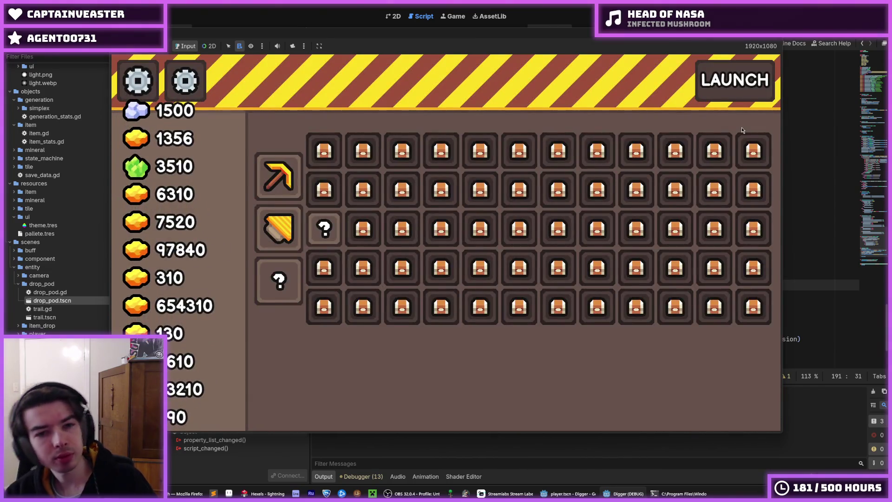
pyautogui.click(729, 88)
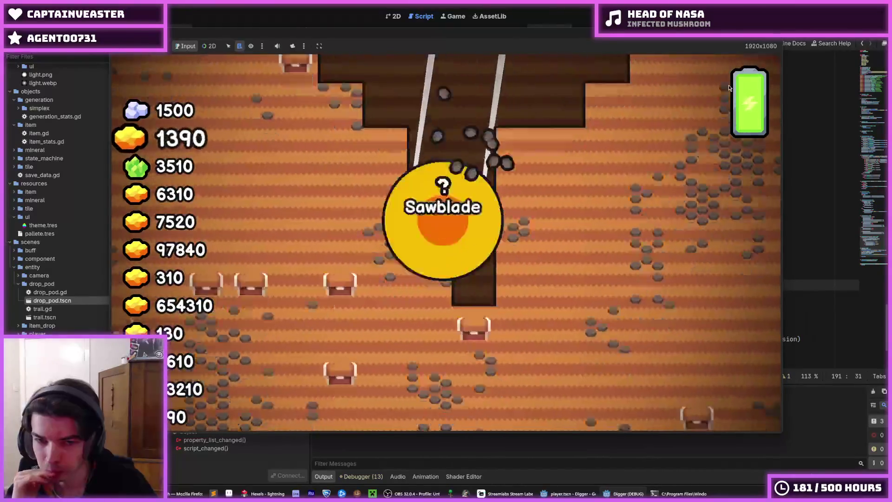
pyautogui.press('s')
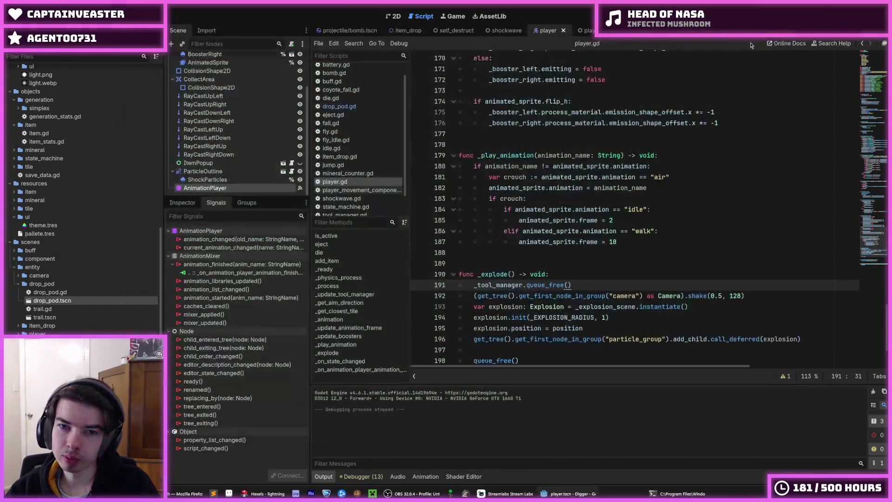
# Step: Stop the running game, return to player.gd and save it
pyautogui.click(691, 102)
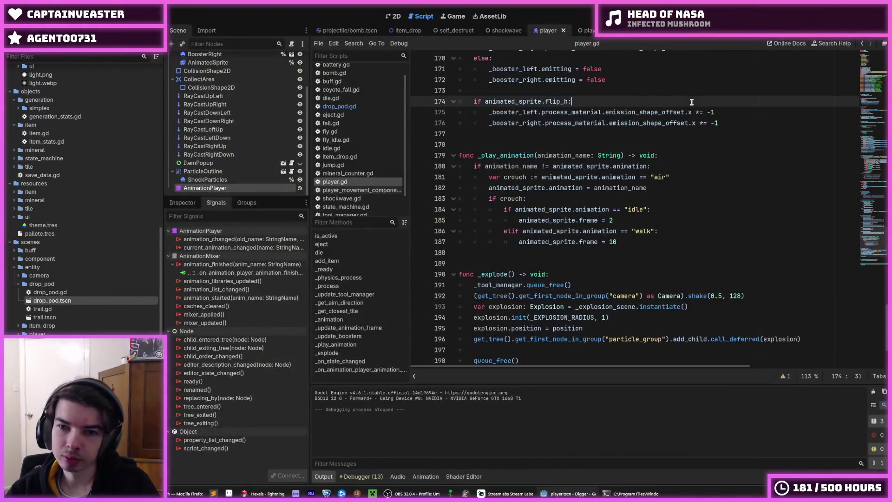
pyautogui.click(650, 94)
pyautogui.click(617, 103)
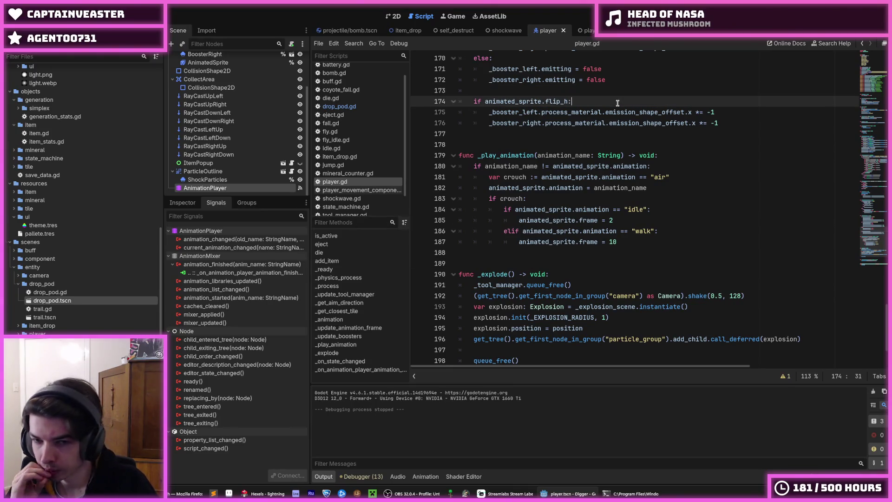
pyautogui.hotkey('ctrl', 's')
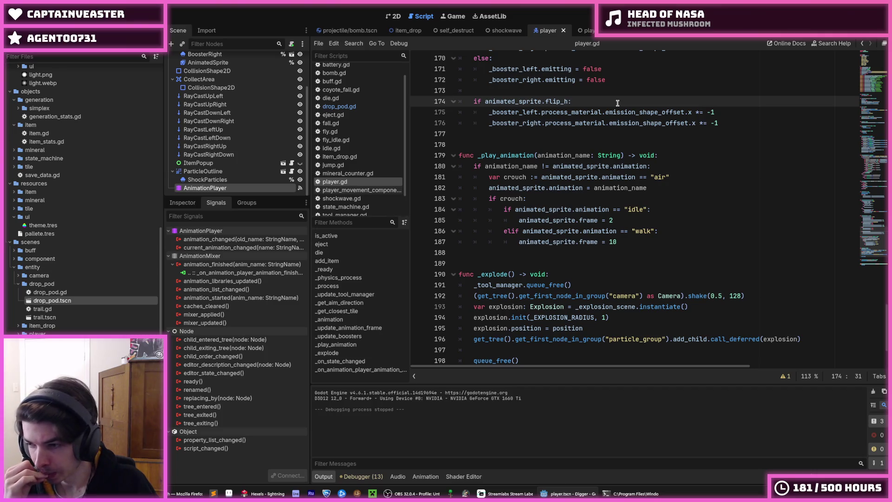
# Step: In die(), duplicate the change_state("Die") line, rename the copy to "Explode", and save
pyautogui.scroll(-3, 618, 102)
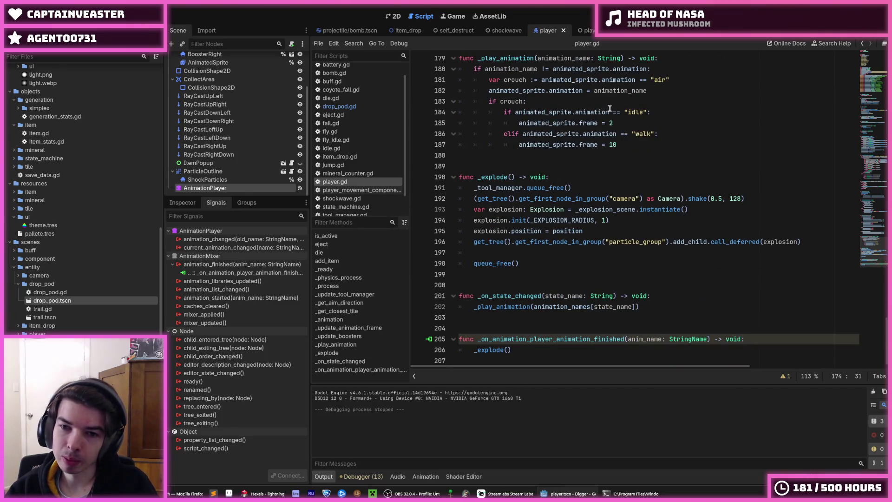
pyautogui.click(586, 188)
pyautogui.scroll(20, 586, 188)
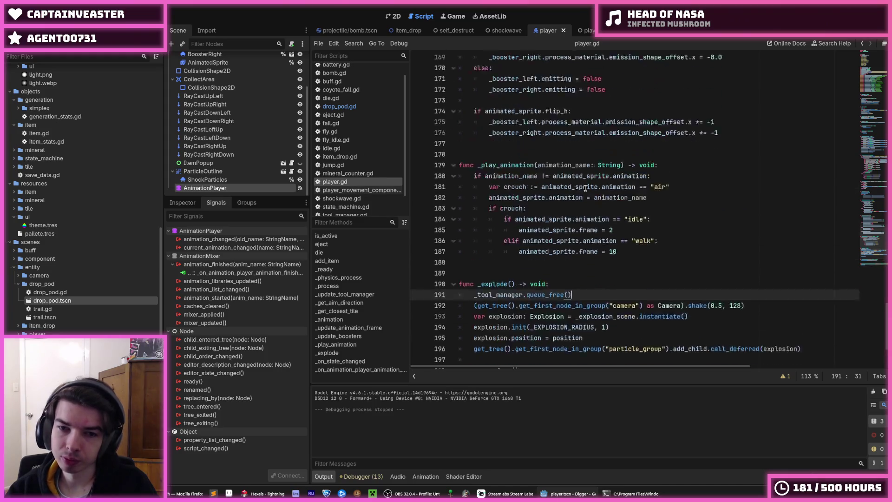
pyautogui.scroll(15, 585, 188)
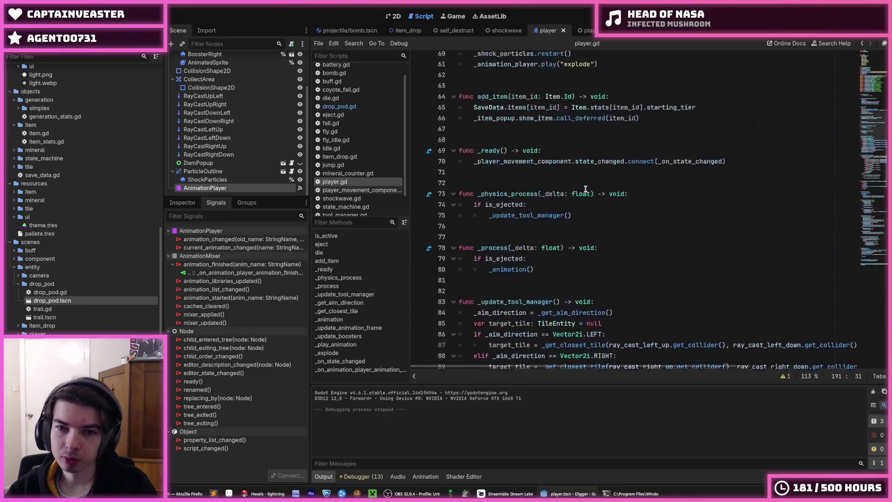
pyautogui.click(583, 220)
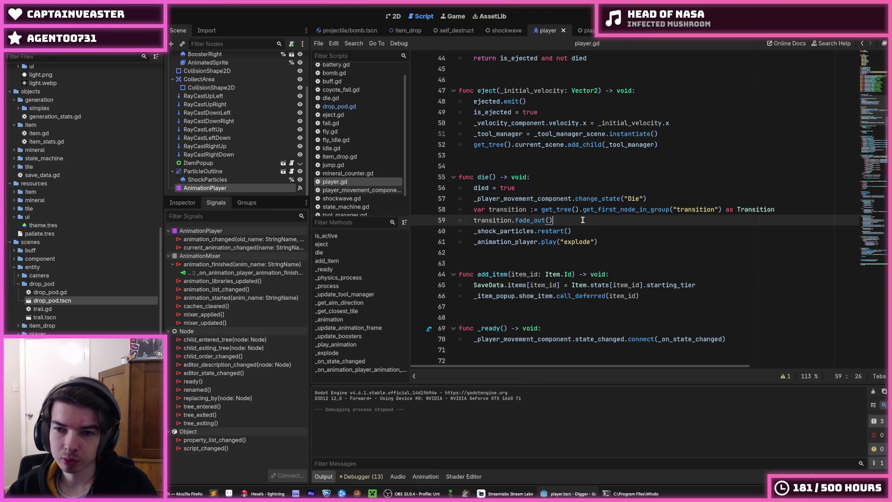
pyautogui.click(595, 199)
pyautogui.hotkey('ctrl', 'shift', 'd')
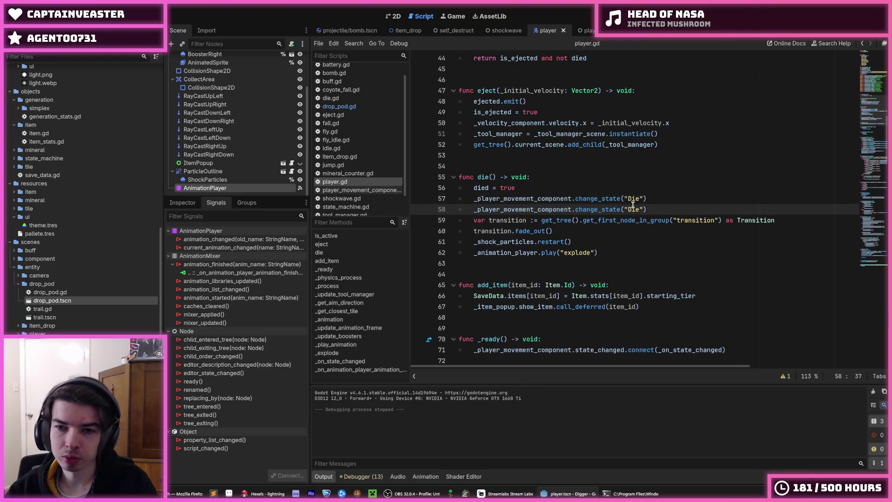
pyautogui.doubleClick(633, 209)
pyautogui.write('Explod')
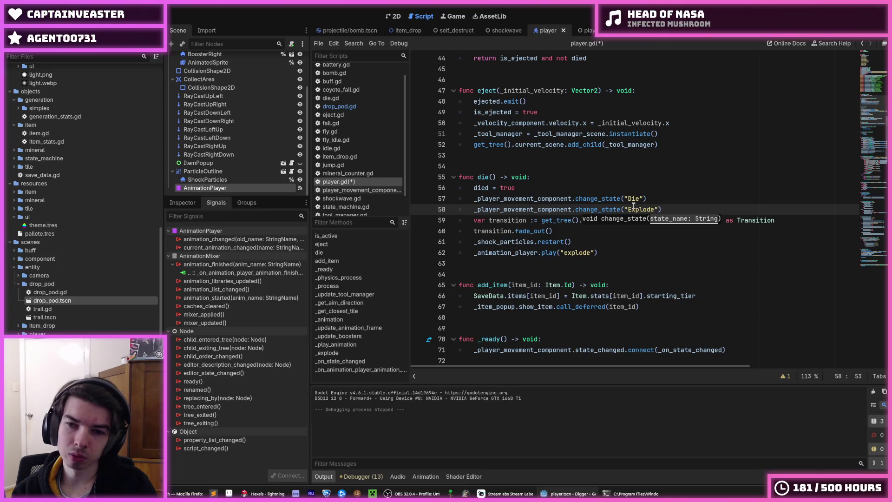
pyautogui.hotkey('ctrl', 's')
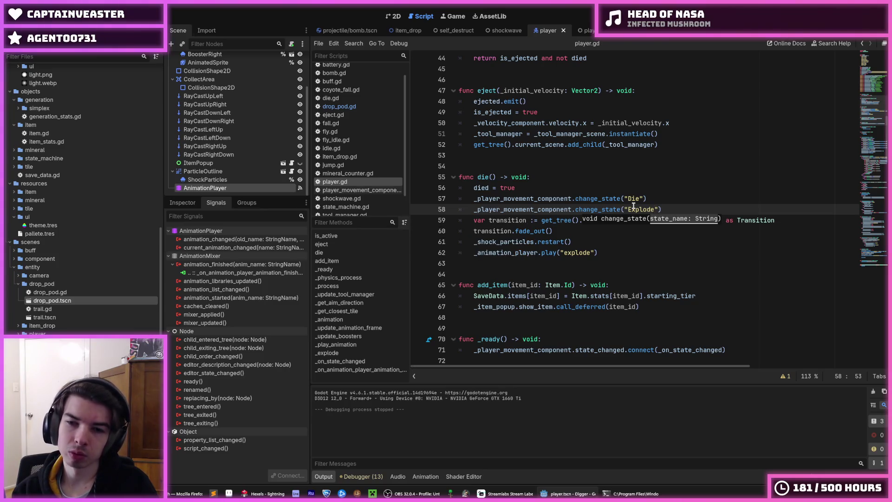
# Step: Comment out the original change_state("Die") line and save player.gd
pyautogui.press('Up')
pyautogui.hotkey('ctrl', 'k')
pyautogui.hotkey('ctrl', 's')
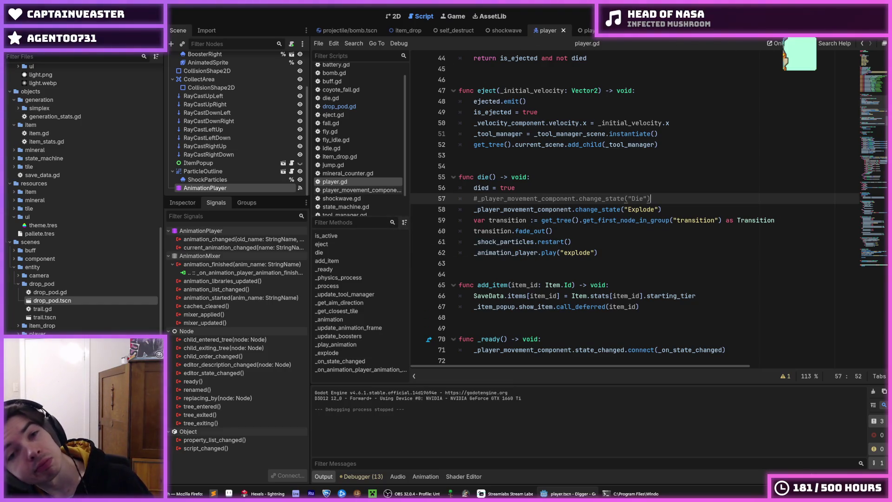
pyautogui.scroll(3, 249, 144)
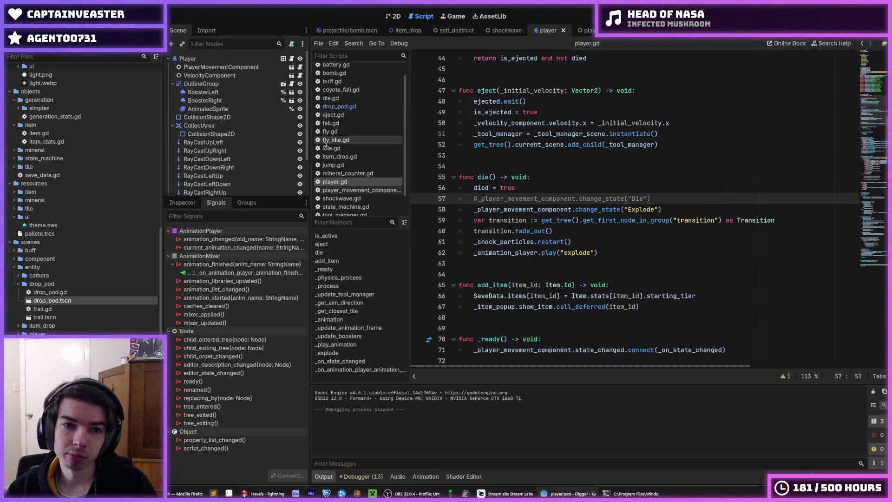
# Step: Browse the mineral_counter.gd and drop_pod.gd scripts, then switch between the drop_pod and player scenes
pyautogui.click(359, 173)
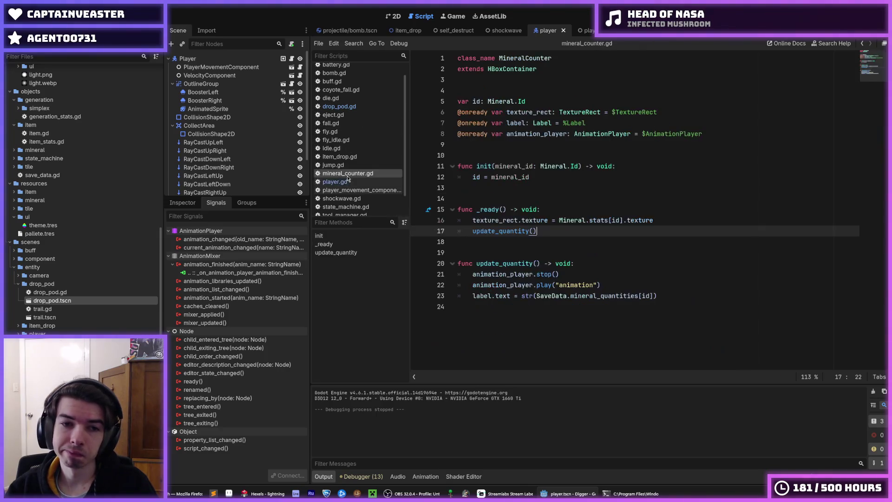
pyautogui.click(362, 181)
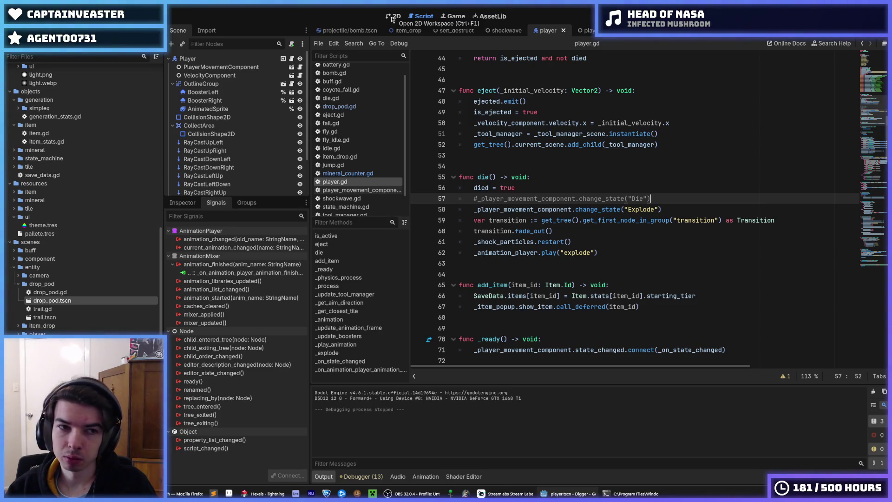
pyautogui.click(353, 173)
pyautogui.click(363, 107)
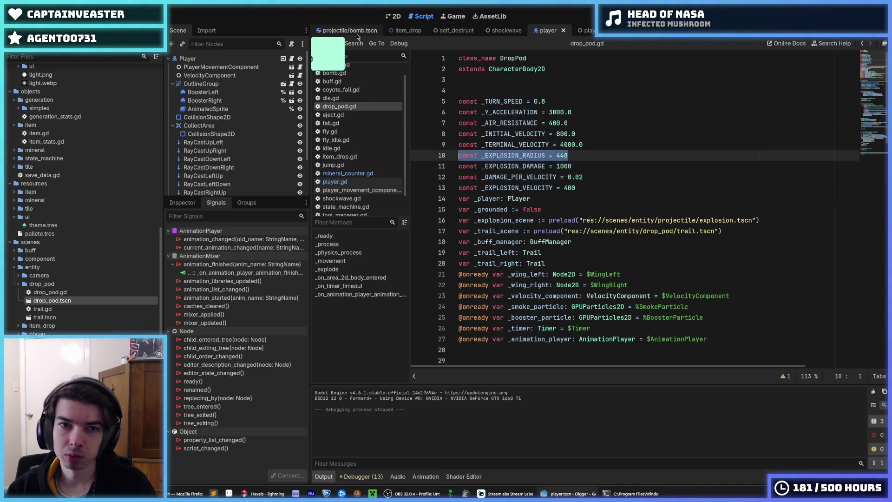
pyautogui.click(757, 30)
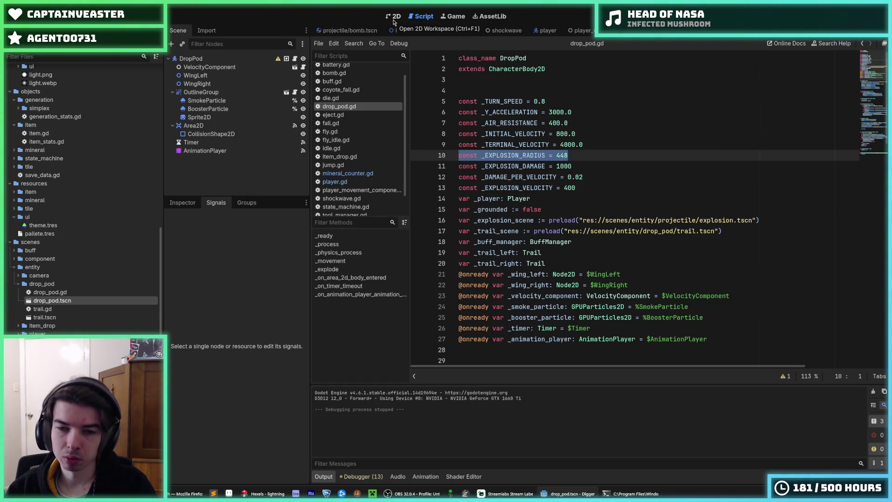
pyautogui.click(541, 33)
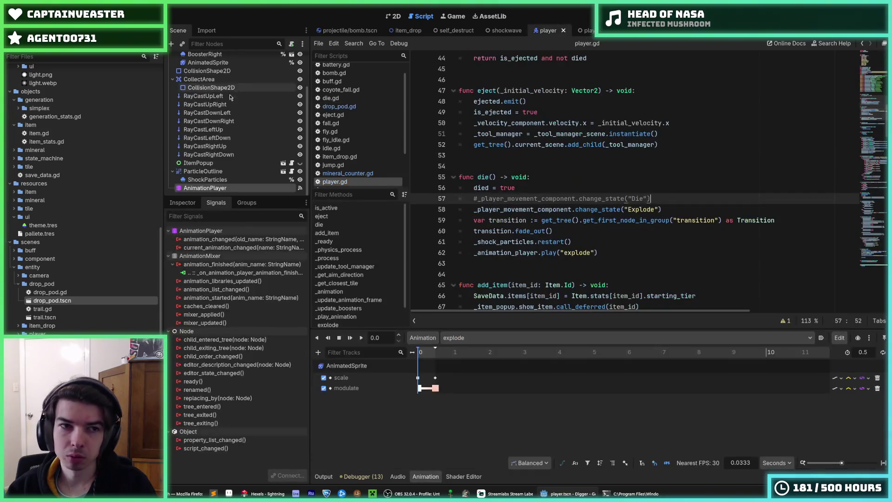
# Step: In PlayerMovementComponent, duplicate the Die state node as Explode and detach its script
pyautogui.click(292, 67)
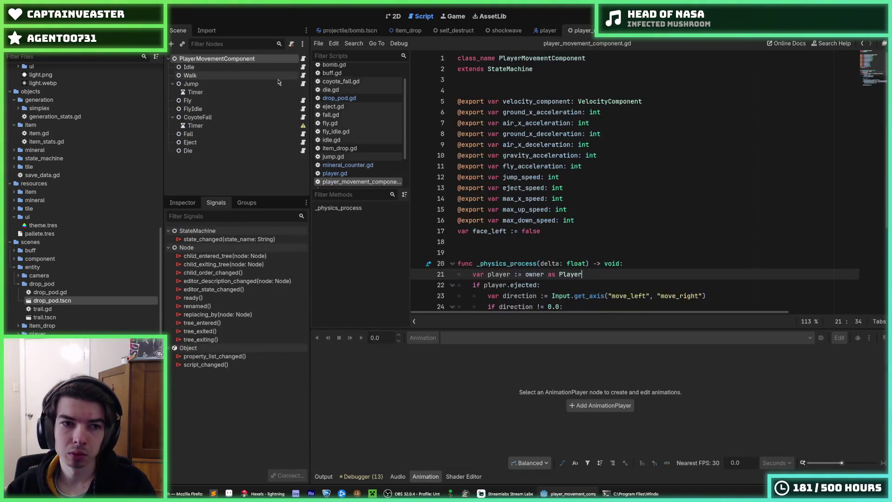
pyautogui.hotkey('ctrl', 'd')
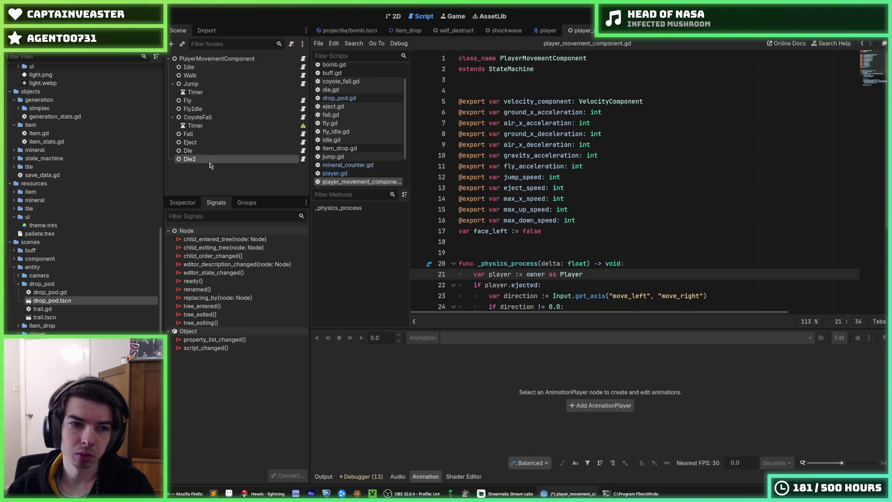
pyautogui.doubleClick(210, 160)
pyautogui.write('Explode')
pyautogui.press('Return')
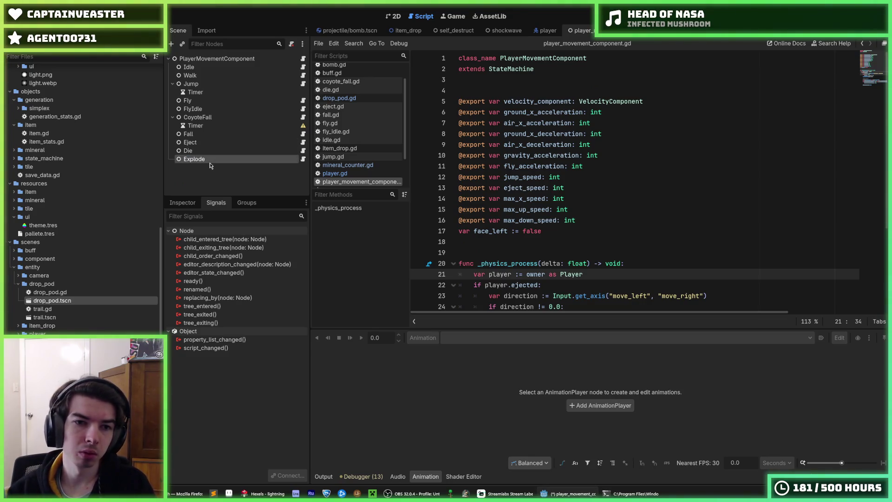
pyautogui.rightClick(301, 161)
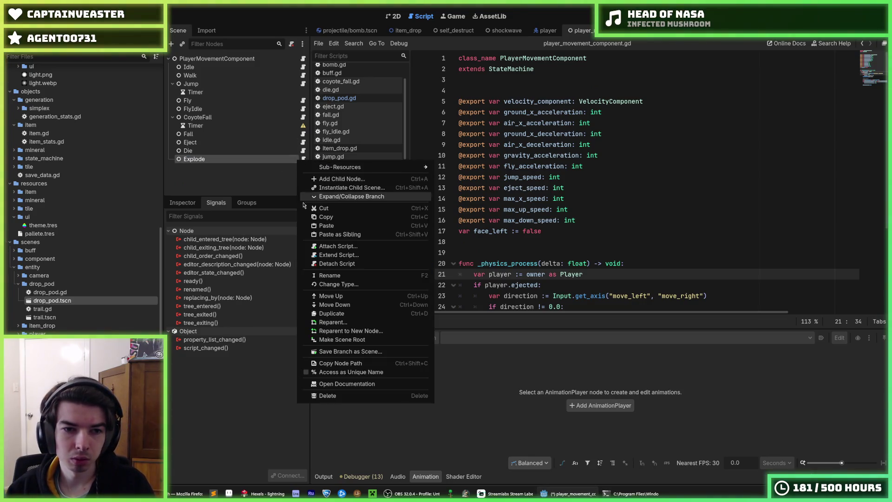
pyautogui.click(336, 266)
# Step: Duplicate die.gd in the FileSystem as explode.gd
pyautogui.scroll(-10, 53, 297)
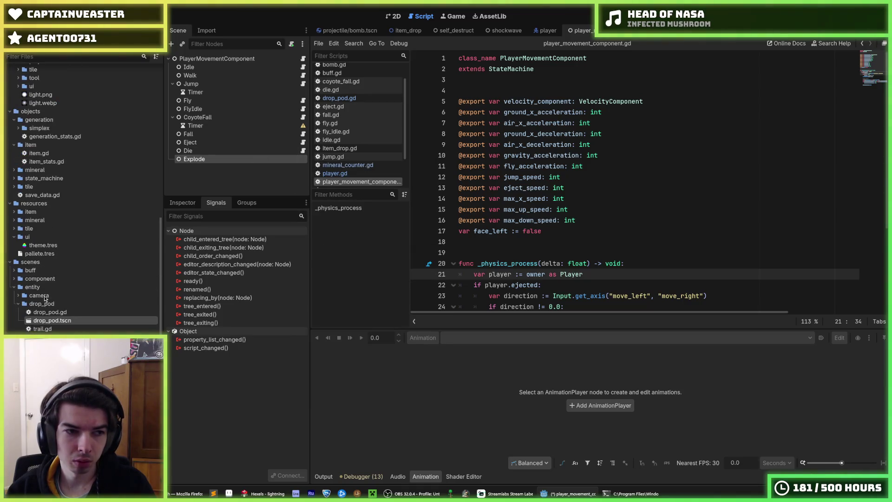
pyautogui.scroll(-4, 55, 264)
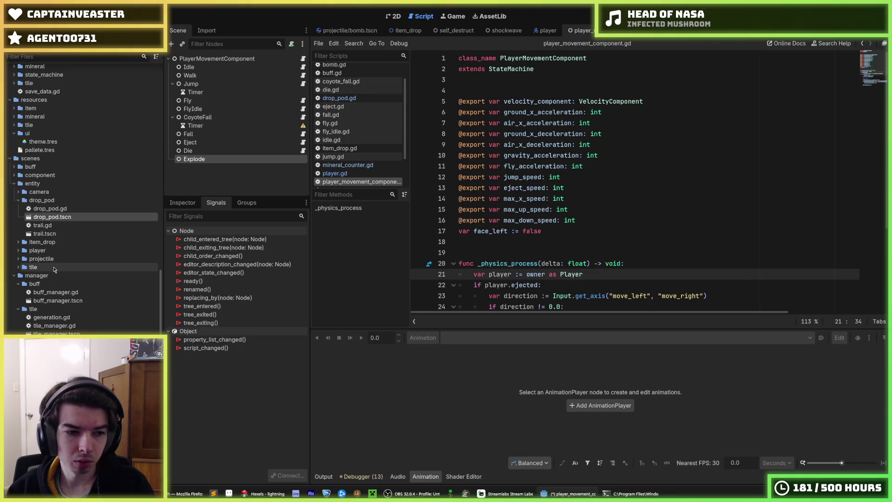
pyautogui.scroll(-4, 33, 293)
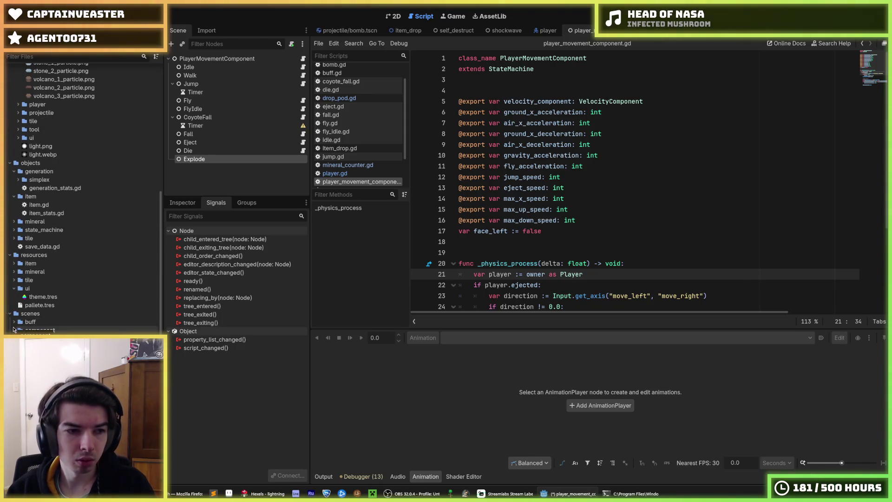
pyautogui.click(14, 330)
pyautogui.scroll(-3, 14, 325)
pyautogui.click(45, 312)
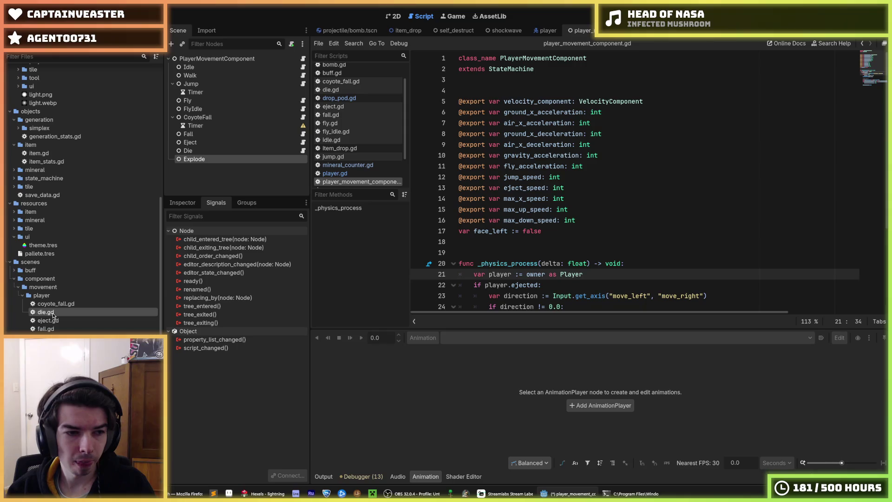
pyautogui.hotkey('ctrl', 'd')
pyautogui.write('explode.gd')
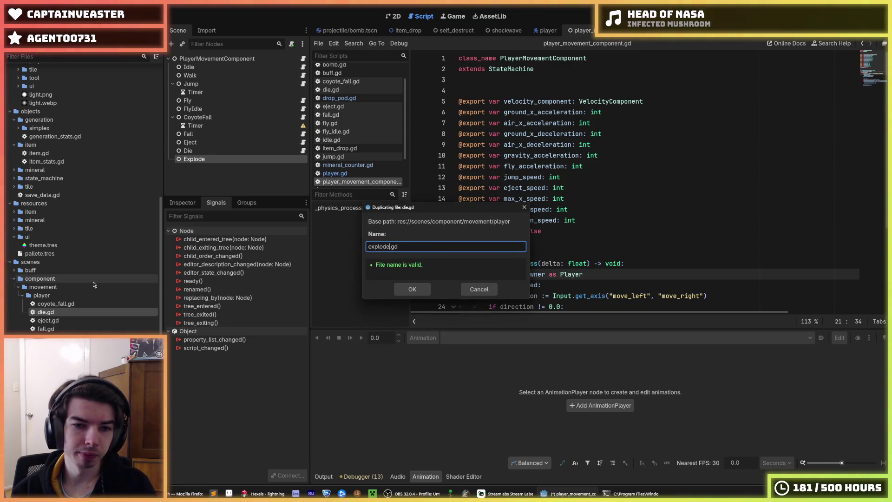
pyautogui.press('Return')
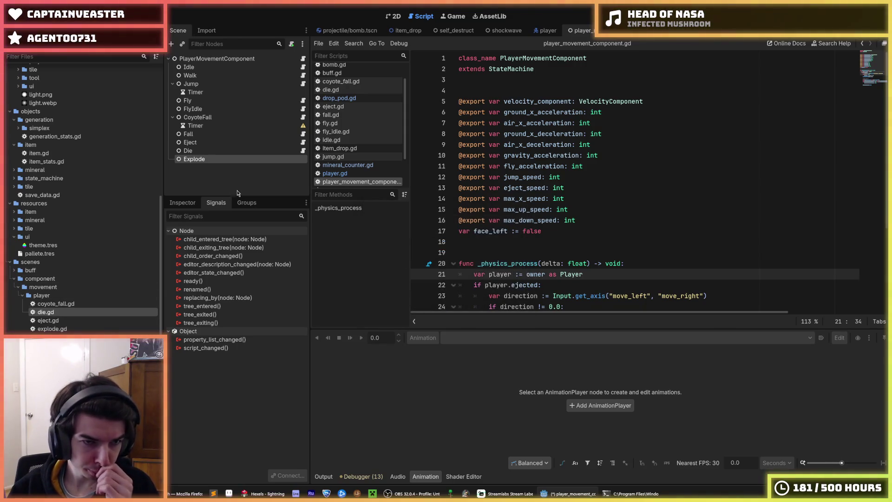
# Step: Attach the existing explode.gd to the Explode node and select its gravity acceleration line
pyautogui.rightClick(224, 162)
pyautogui.click(264, 237)
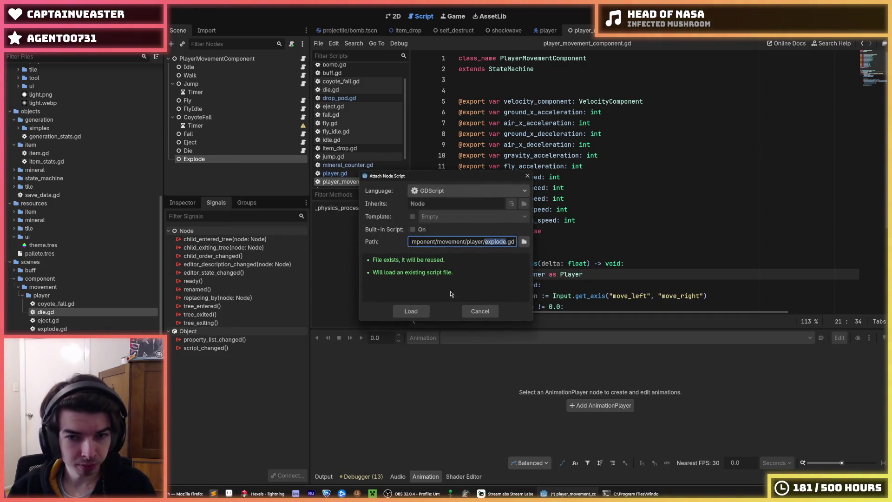
pyautogui.click(410, 311)
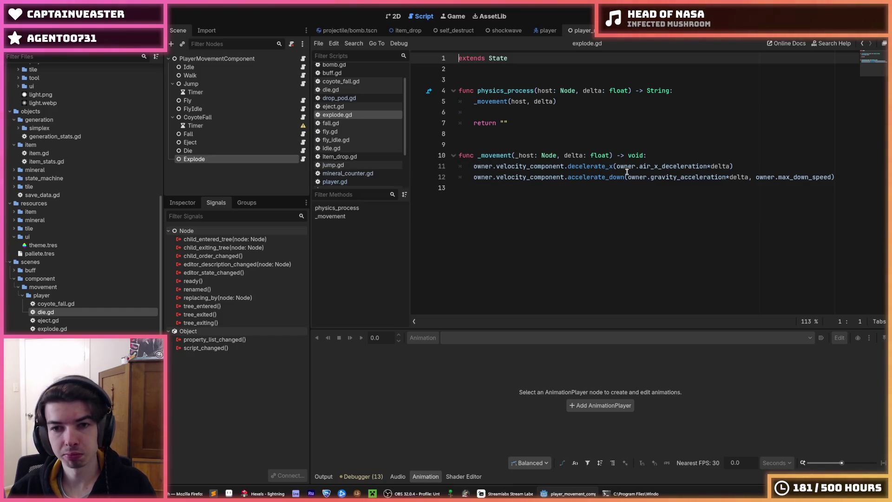
pyautogui.click(694, 177)
pyautogui.press('End')
pyautogui.hotkey('shift', 'Up')
# Step: Delete the gravity and decelerate_x lines from explode.gd's _movement, then run the game
pyautogui.press('BackSpace')
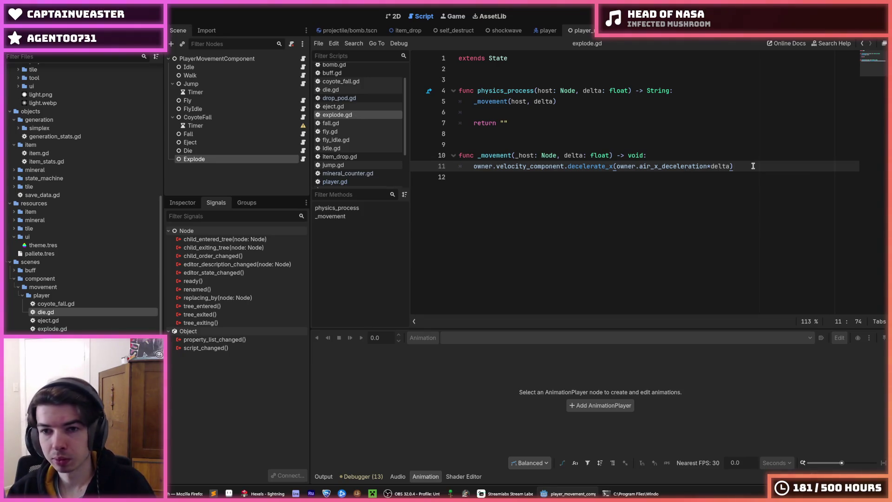
pyautogui.moveTo(753, 166); pyautogui.dragTo(739, 154)
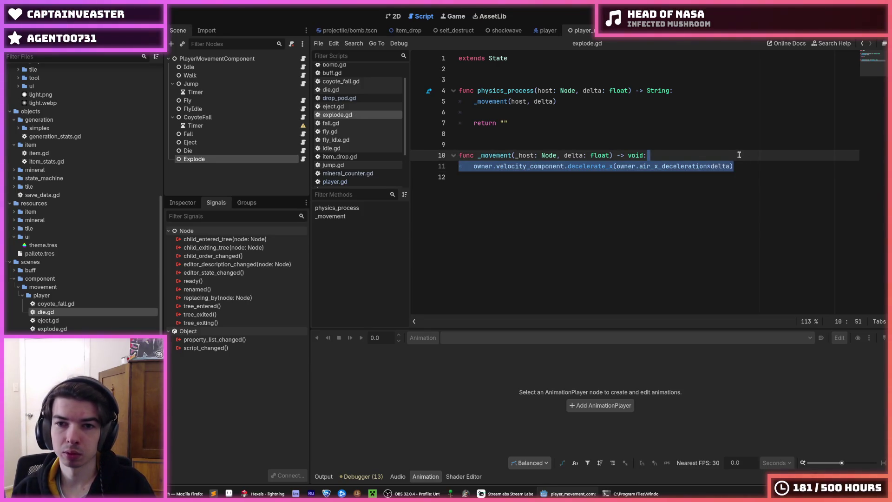
pyautogui.press('BackSpace')
pyautogui.press('Up')
pyautogui.press('Up')
pyautogui.press('Up')
pyautogui.hotkey('shift', 'Up')
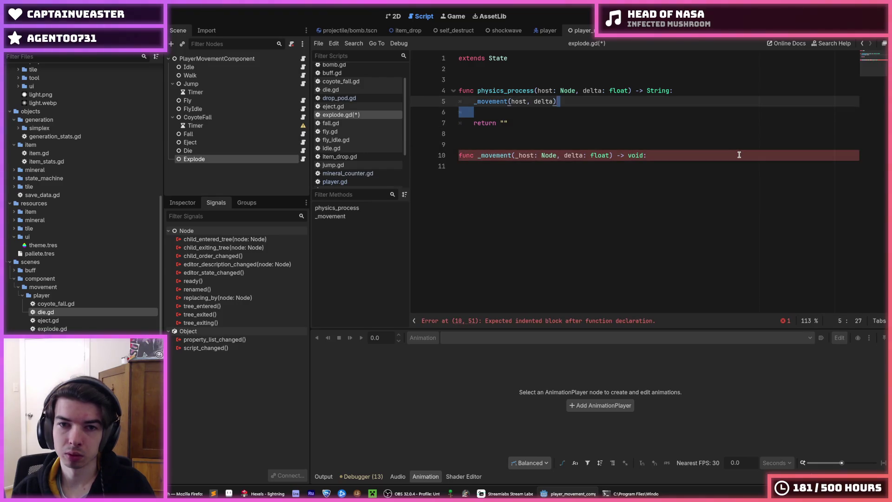
pyautogui.hotkey('shift', 'Home')
pyautogui.hotkey('shift', 'Home')
pyautogui.press('Down')
pyautogui.press('Down')
pyautogui.press('Down')
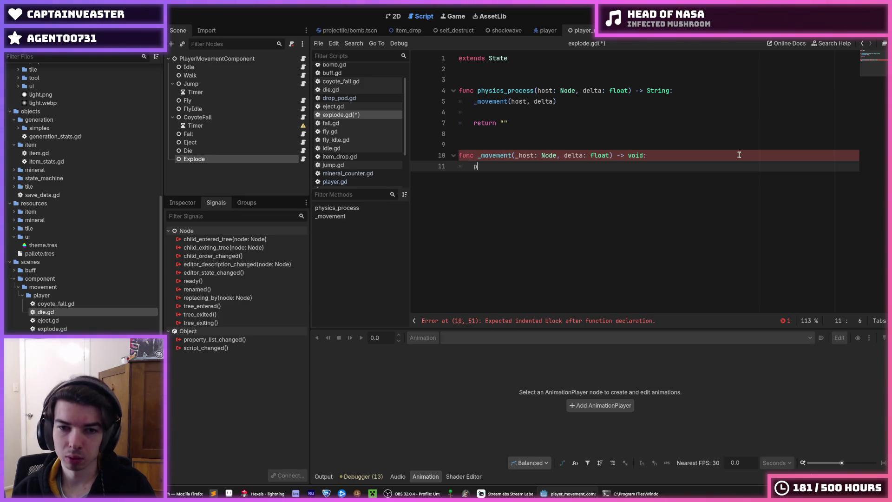
pyautogui.press('F5')
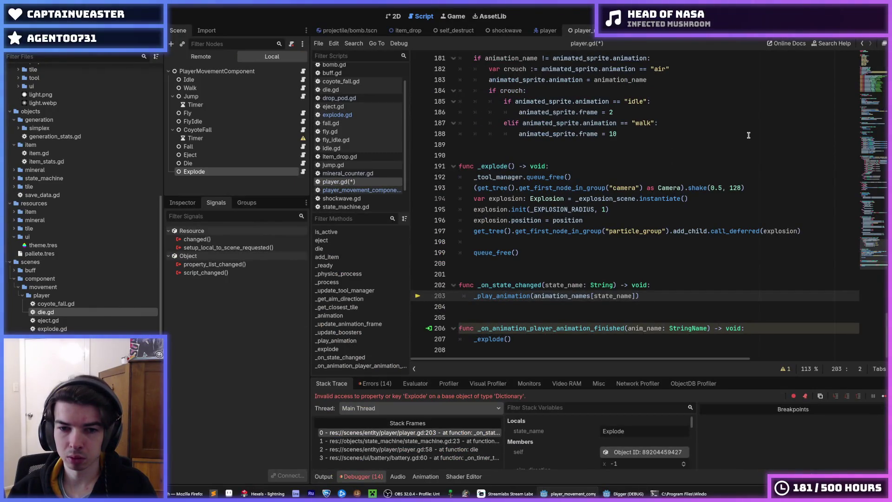
# Step: Add an "Explode": "die" entry to player.gd's animation_names dictionary and save
pyautogui.click(642, 287)
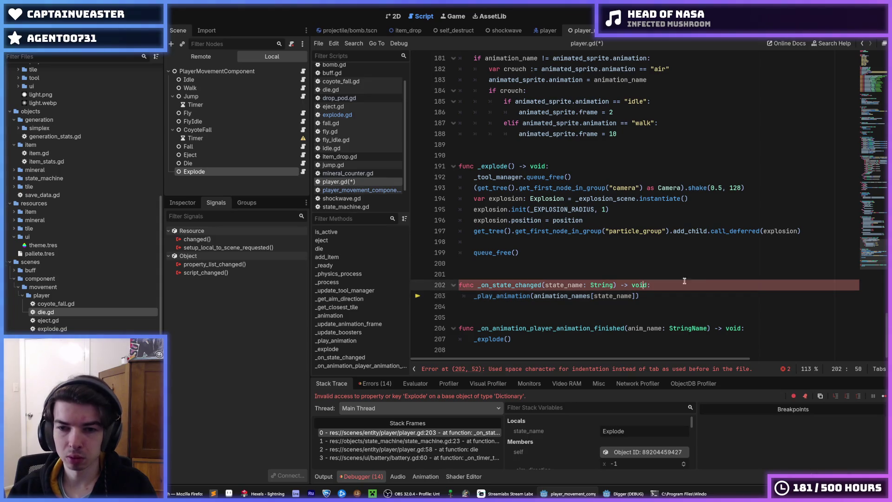
pyautogui.scroll(20, 856, 219)
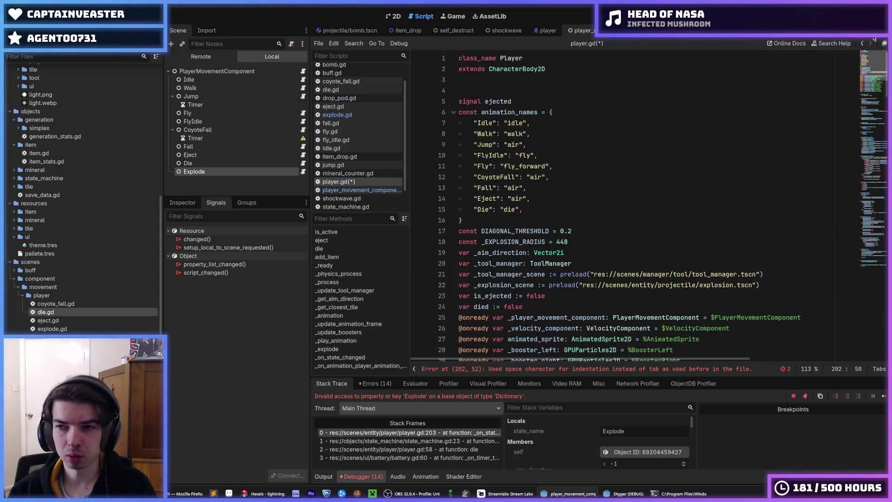
pyautogui.click(529, 201)
pyautogui.write(',')
pyautogui.click(534, 209)
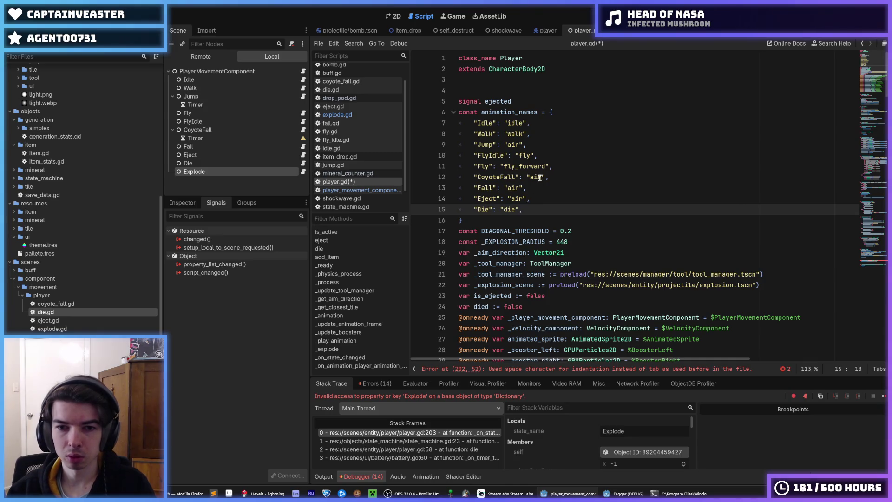
pyautogui.hotkey('ctrl', 'shift', 'd')
pyautogui.press('Home')
pyautogui.press('Right')
pyautogui.hotkey('ctrl', 'shift', 'Right')
pyautogui.write('Expl')
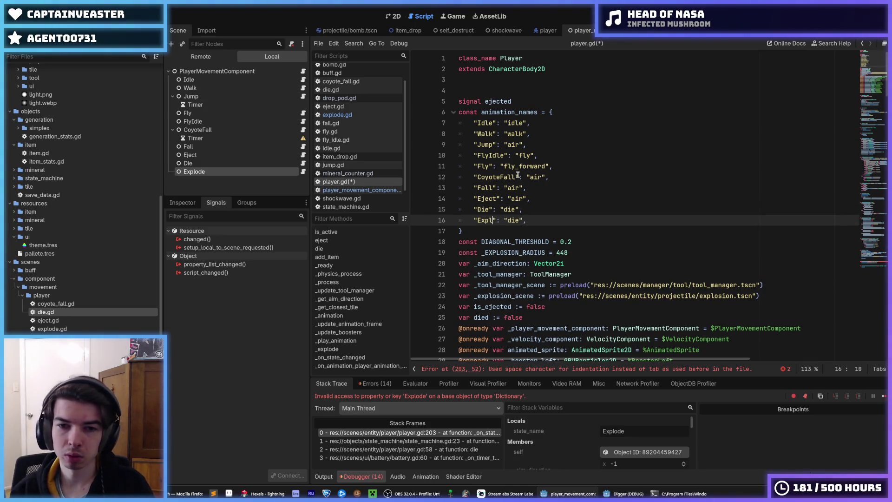
pyautogui.write('ode')
pyautogui.press('End')
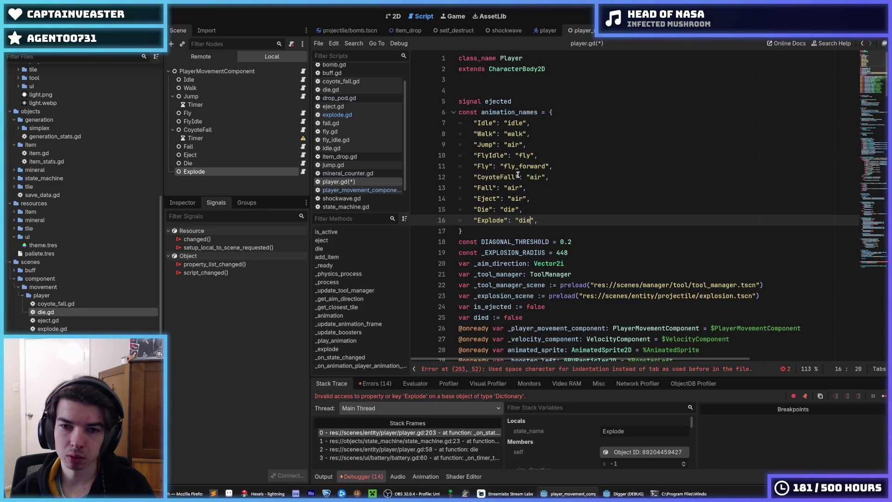
pyautogui.hotkey('ctrl', 's')
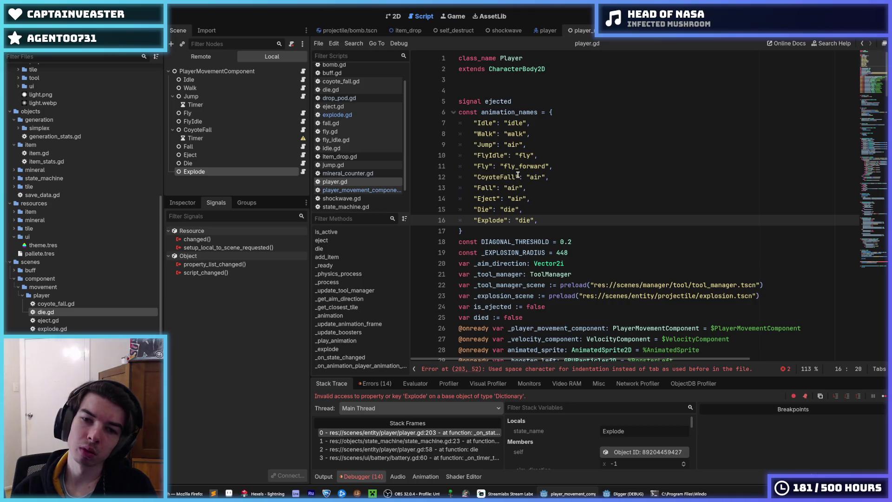
# Step: Run the game again and inspect the reported script error
pyautogui.press('F5')
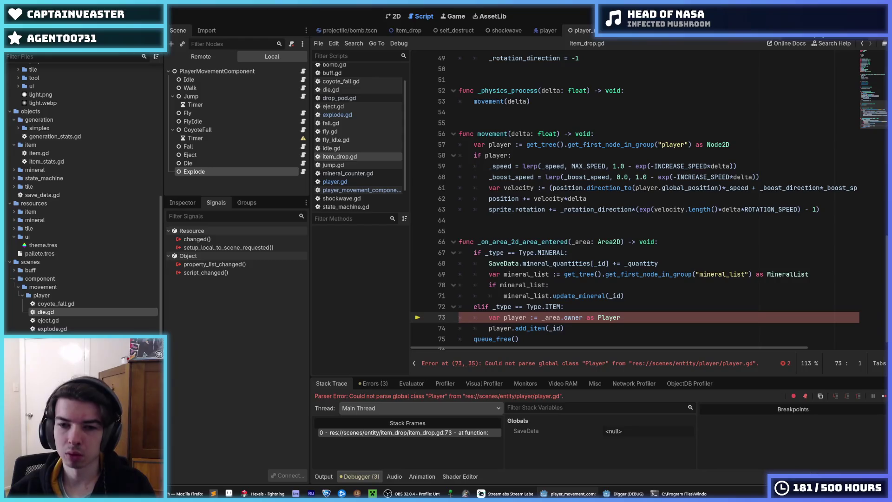
pyautogui.scroll(-1, 670, 139)
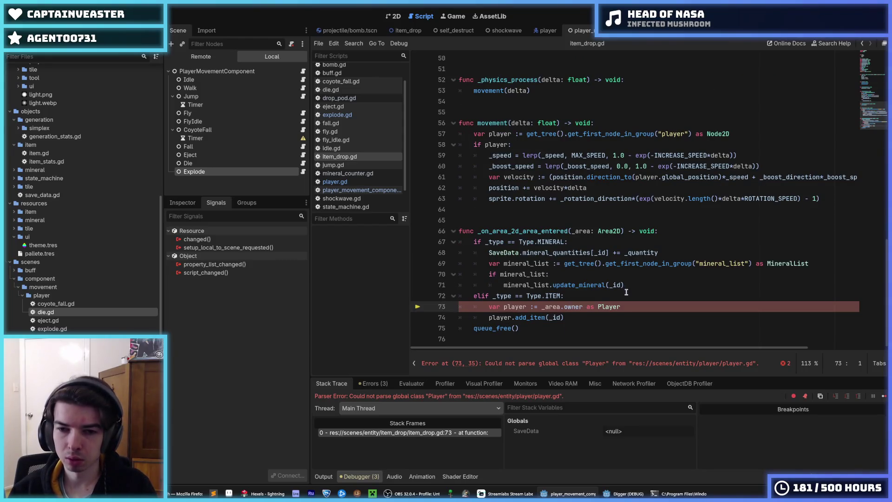
pyautogui.click(634, 286)
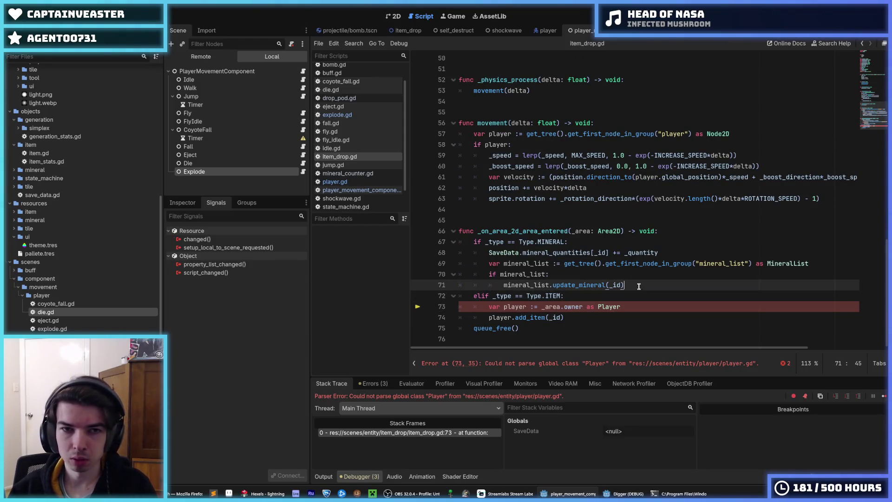
# Step: Replace the mixed indentation on player.gd line 204 with a tab and rerun the game
pyautogui.click(334, 182)
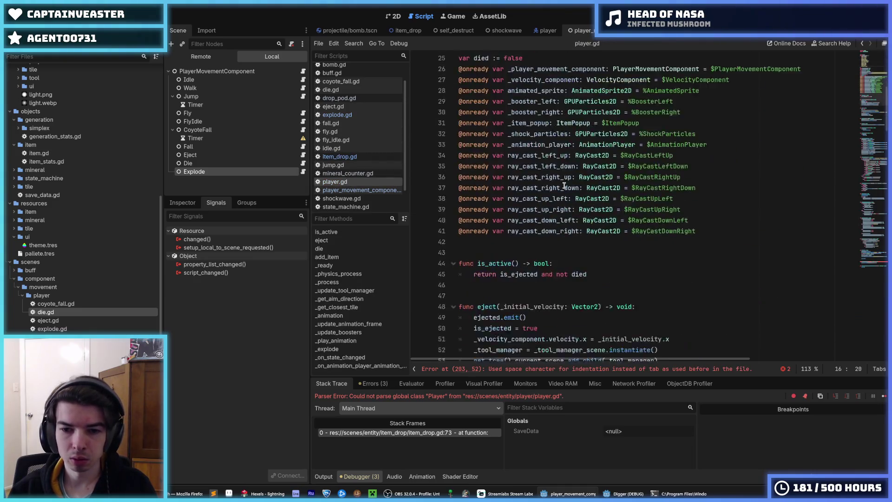
pyautogui.scroll(-20, 564, 186)
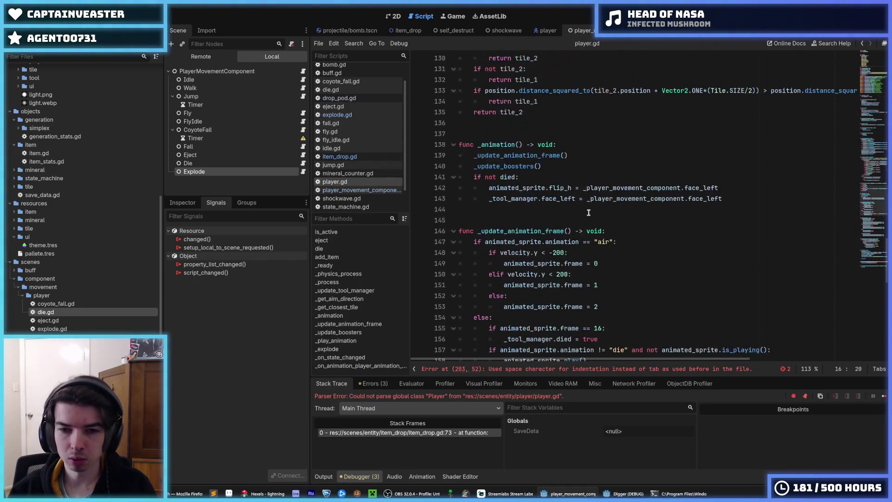
pyautogui.scroll(-15, 588, 212)
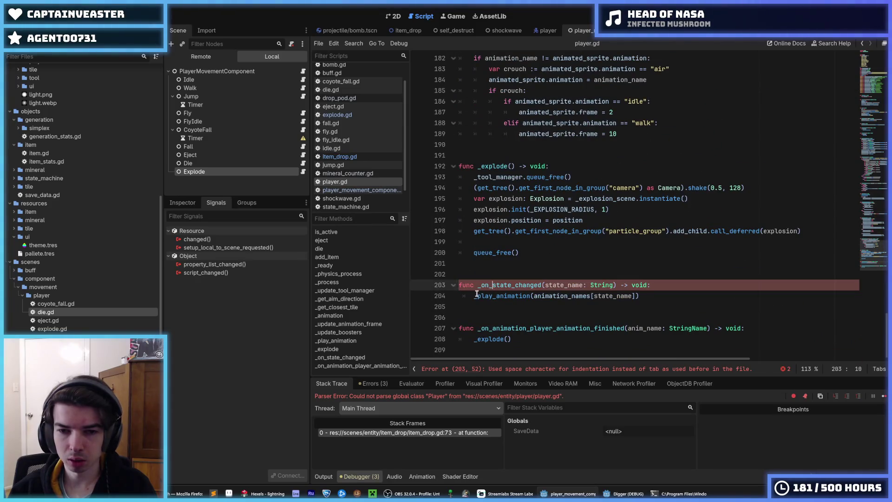
pyautogui.moveTo(474, 296); pyautogui.dragTo(457, 296)
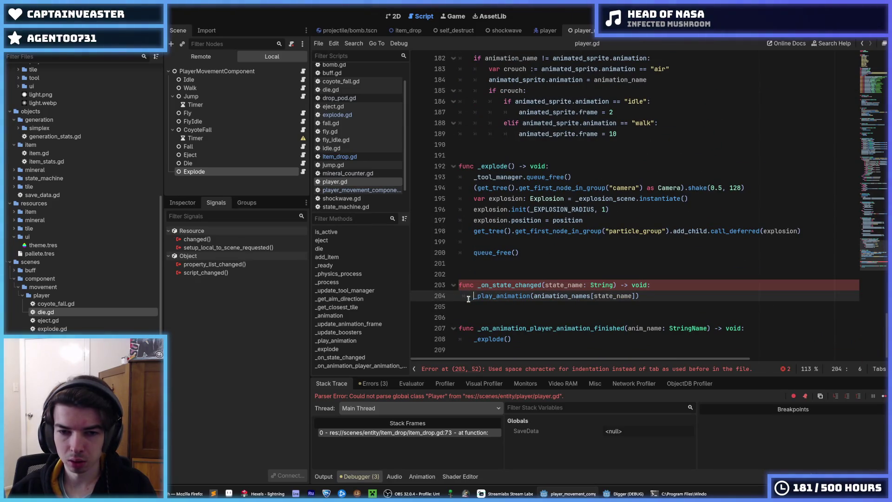
pyautogui.press('Tab')
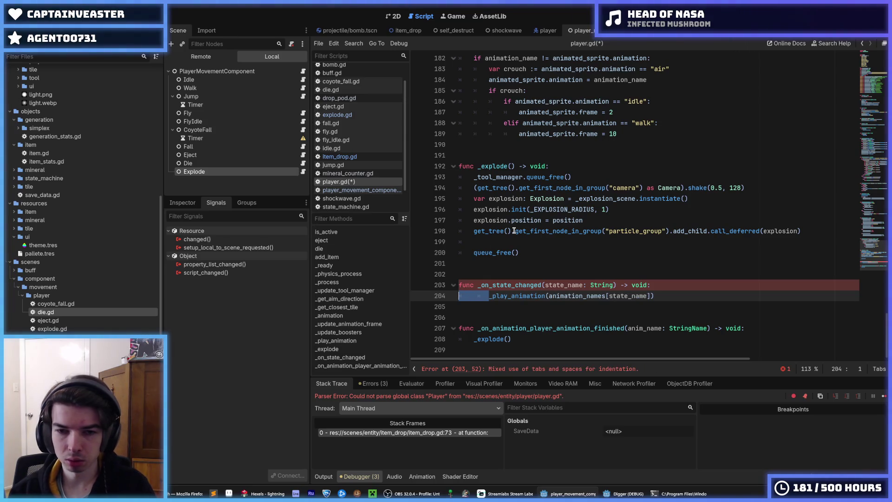
pyautogui.press('F5')
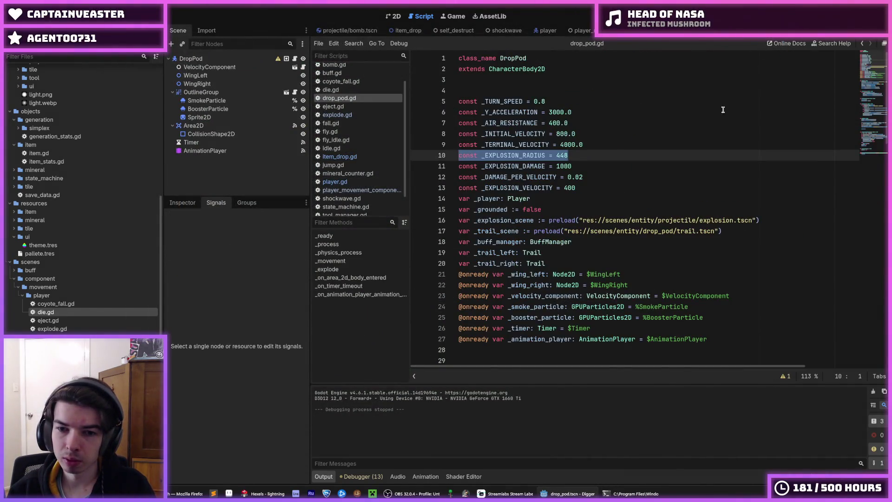
# Step: Open explode.gd and undo back to the original decelerate_x and accelerate_down lines
pyautogui.scroll(-20, 723, 110)
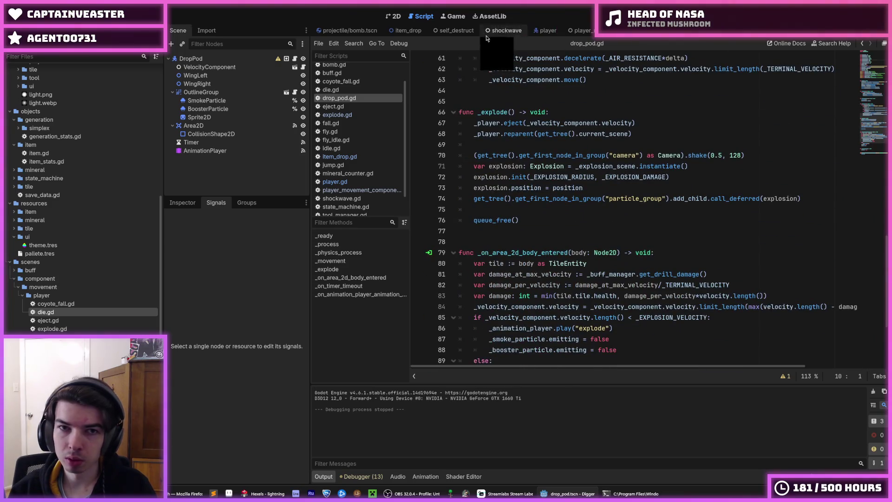
pyautogui.click(339, 156)
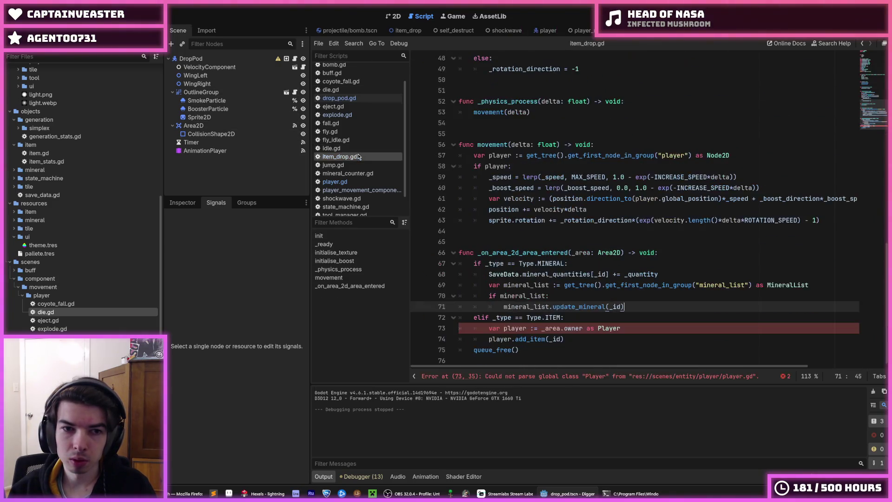
pyautogui.click(357, 116)
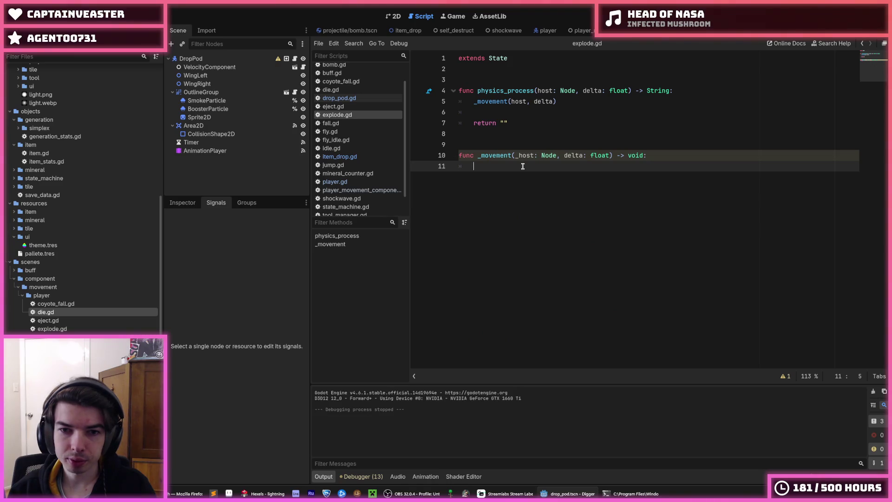
pyautogui.hotkey('ctrl', 'z')
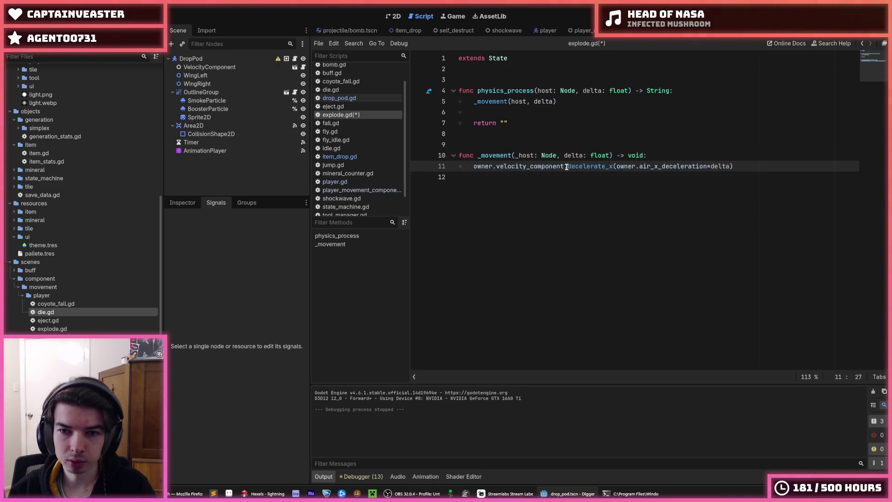
pyautogui.moveTo(567, 166); pyautogui.dragTo(742, 166)
pyautogui.click(741, 166)
pyautogui.hotkey('ctrl', 'z')
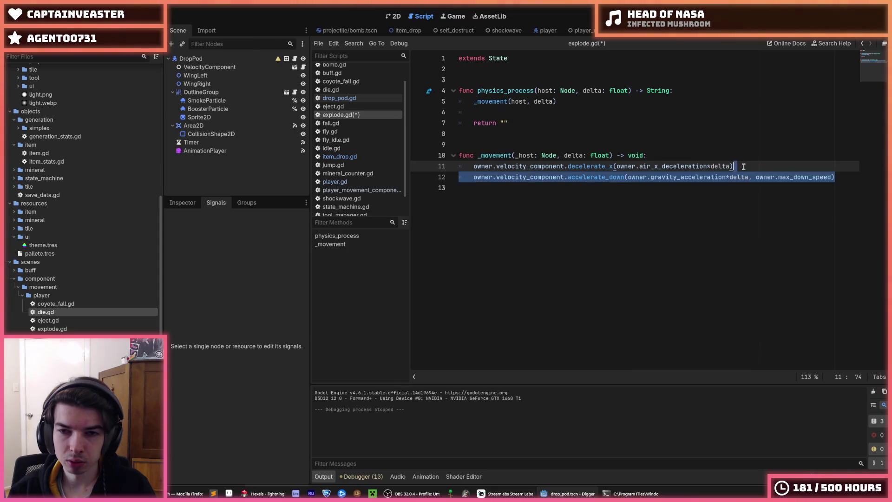
# Step: Change decelerate_x to decelerate and delete the accelerate_down line in explode.gd
pyautogui.click(662, 177)
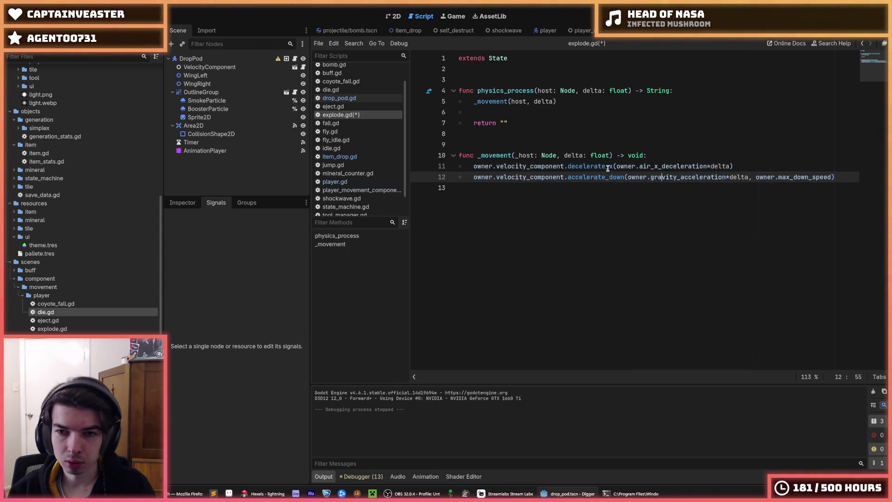
pyautogui.moveTo(839, 179); pyautogui.dragTo(606, 165)
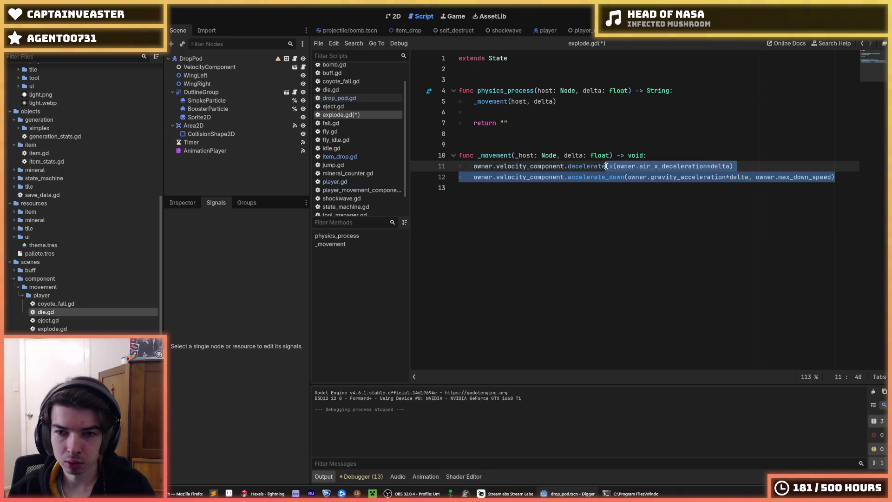
pyautogui.click(606, 166)
pyautogui.press('Delete')
pyautogui.press('Delete')
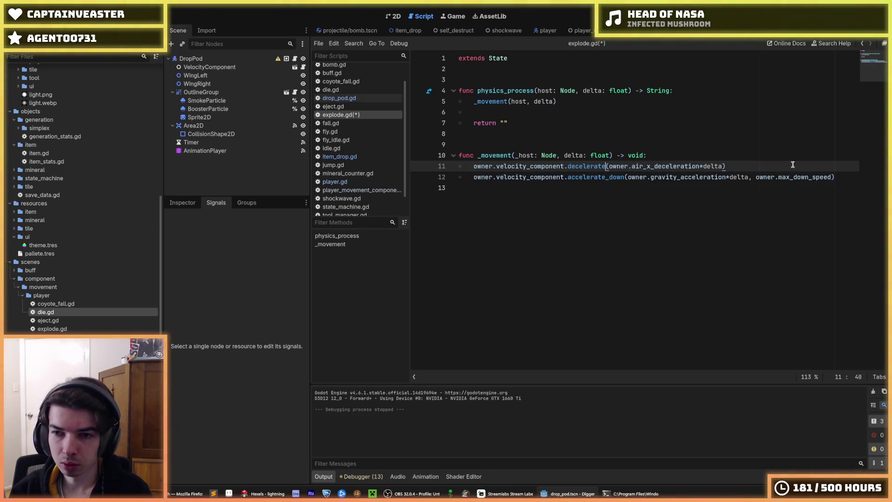
pyautogui.click(831, 173)
pyautogui.moveTo(832, 171); pyautogui.dragTo(744, 164)
pyautogui.press('BackSpace')
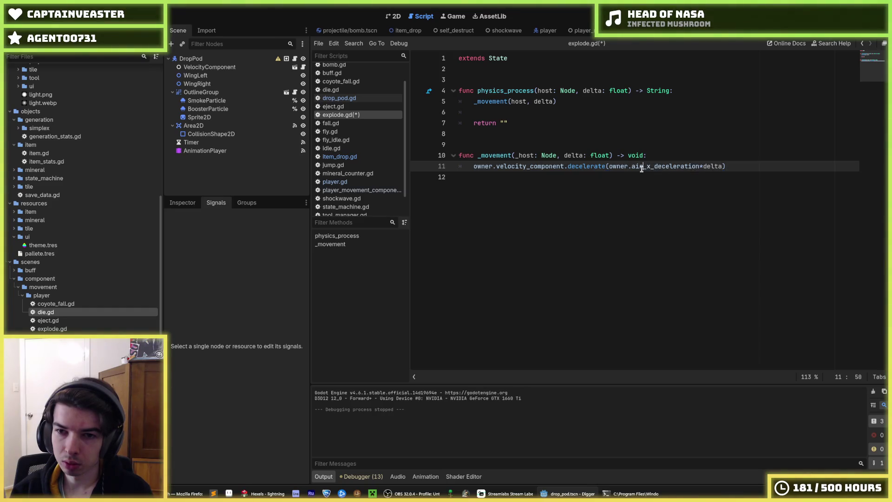
# Step: Switch the deceleration to owner.ground_x_deceleration and launch the game
pyautogui.doubleClick(639, 165)
pyautogui.write('ground')
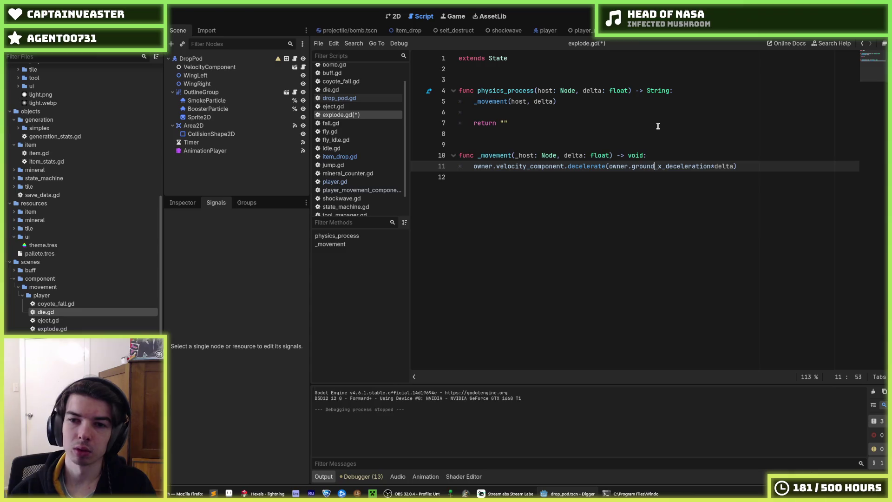
pyautogui.press('Escape')
pyautogui.press('Up')
pyautogui.press('F5')
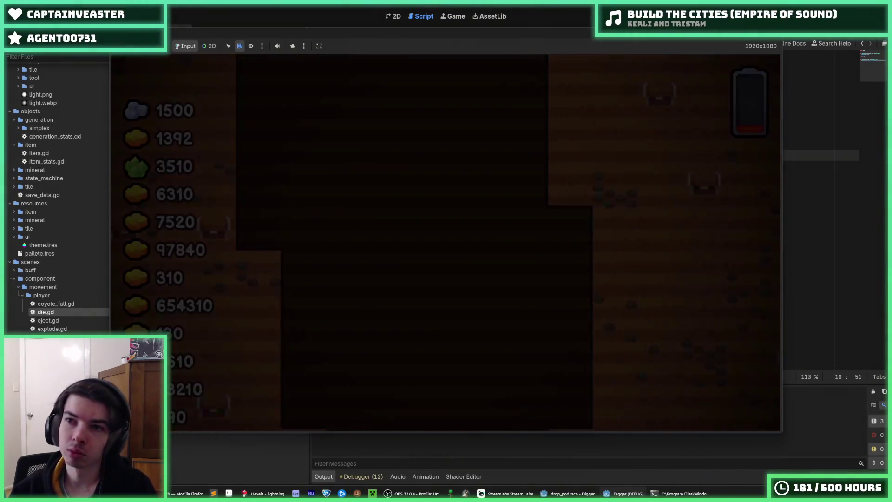
# Step: Stop the game and add owner.velocity_component.velocity = Vector2.ZERO to explode.gd's _movement
pyautogui.press('Up')
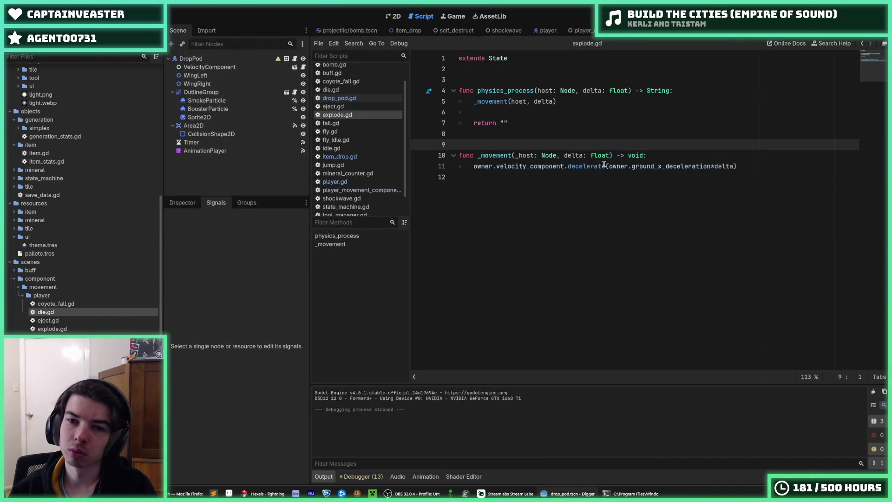
pyautogui.moveTo(565, 165); pyautogui.dragTo(474, 165)
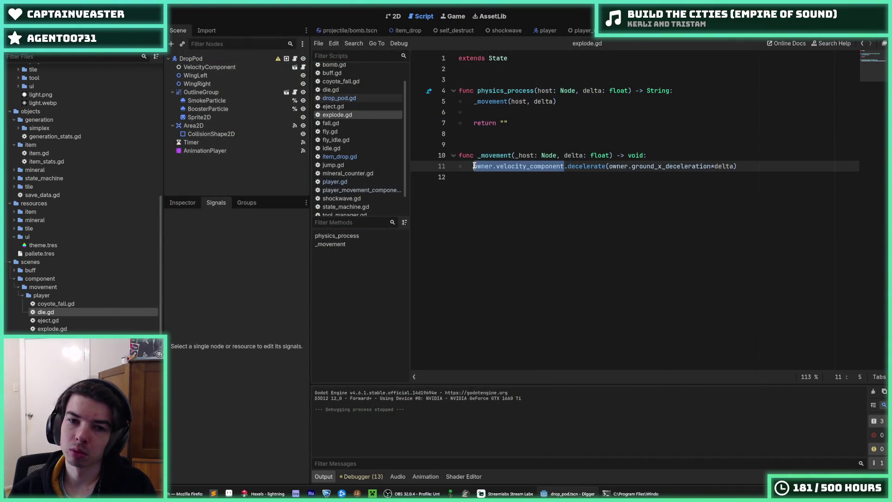
pyautogui.hotkey('ctrl', 'c')
pyautogui.press('Up')
pyautogui.press('End')
pyautogui.press('Return')
pyautogui.hotkey('ctrl', 'v')
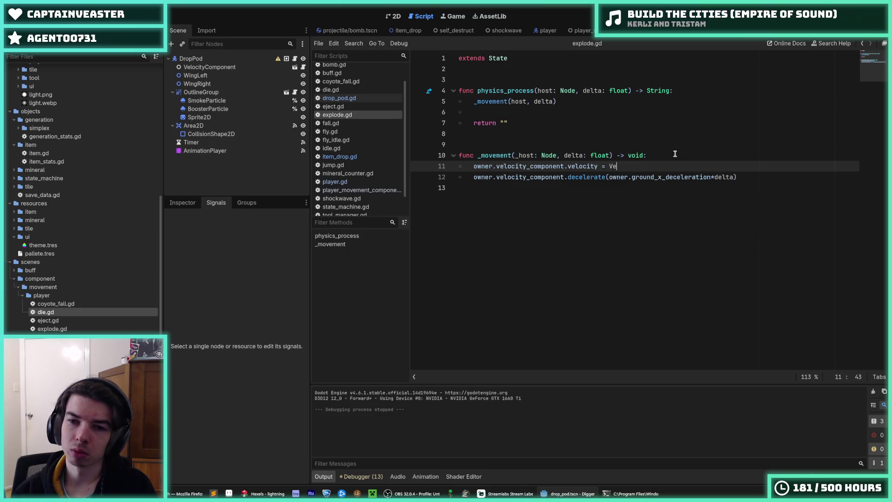
pyautogui.write('ctor2.ZERO')
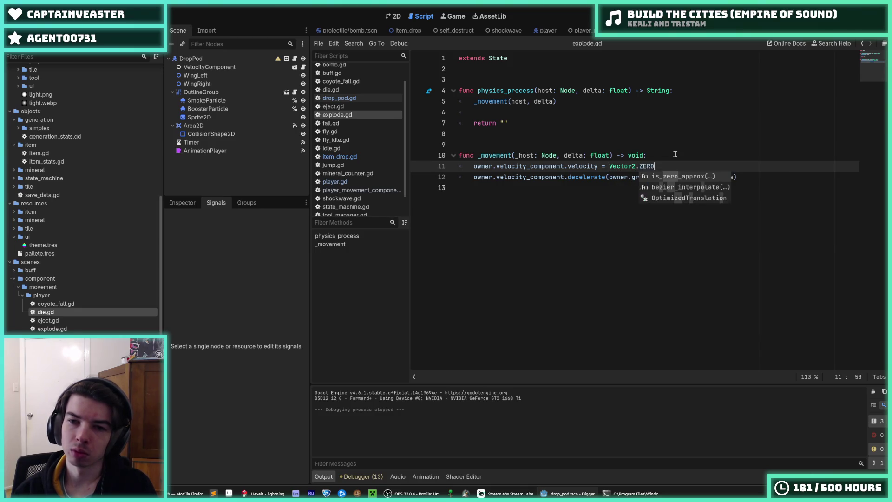
# Step: Comment out the ground_x_deceleration decelerate line in explode.gd
pyautogui.click(661, 177)
pyautogui.hotkey('ctrl', 'k')
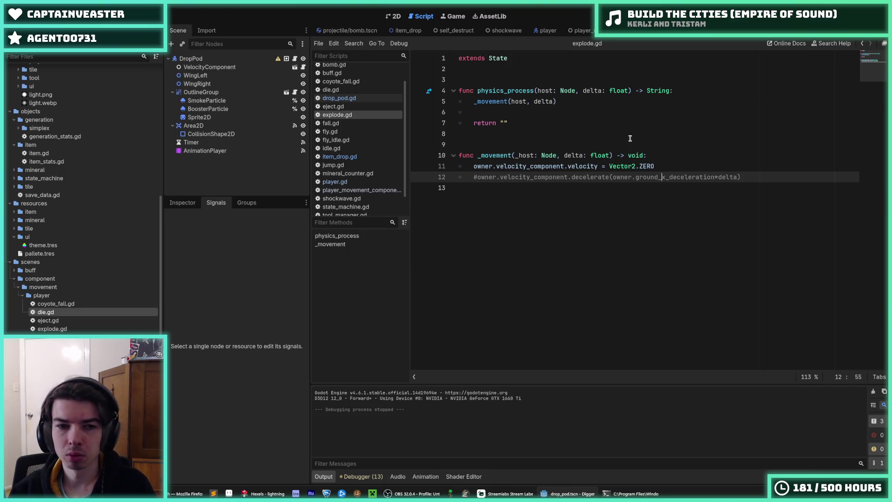
pyautogui.click(656, 155)
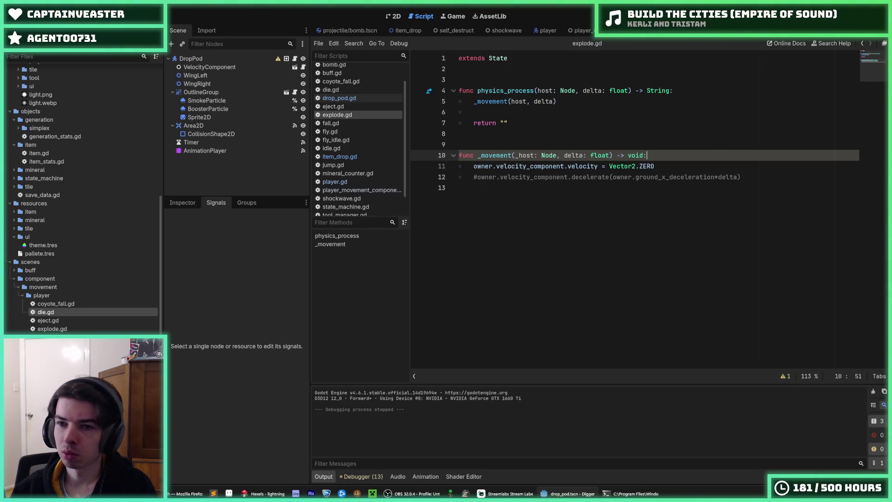
pyautogui.press('F5')
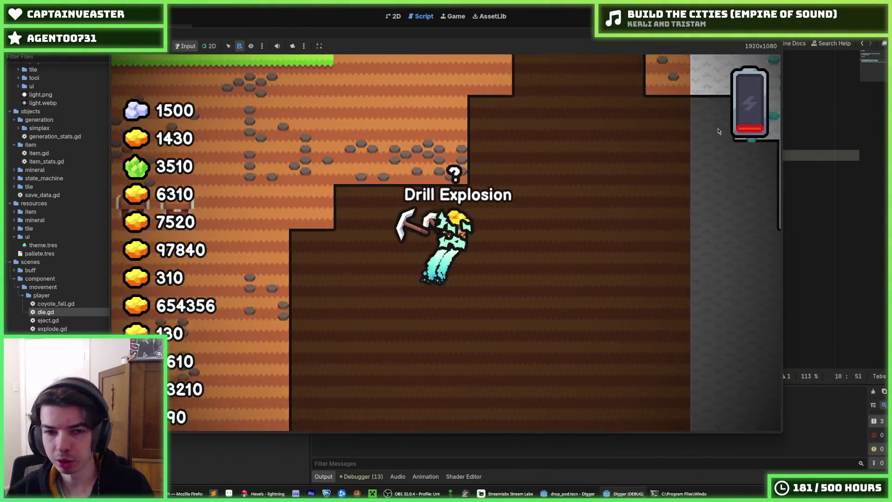
pyautogui.press('F5')
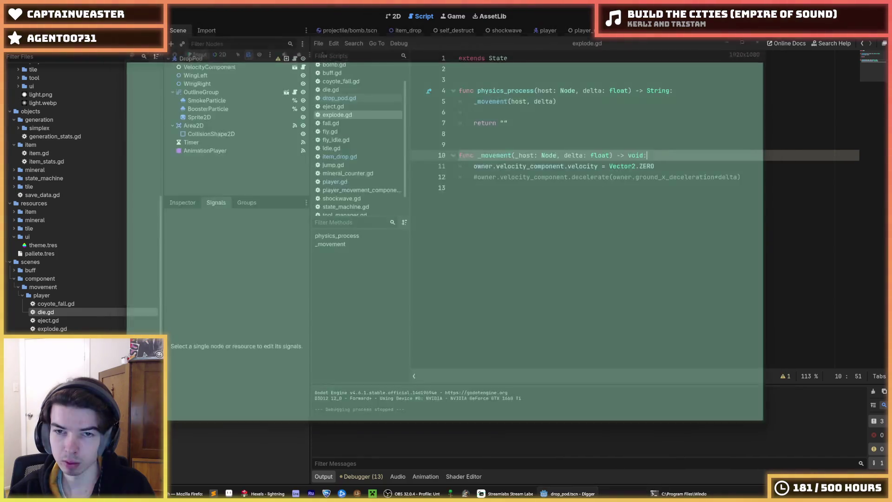
# Step: Relaunch the game twice from explode.gd to retest the explosion
pyautogui.click(696, 135)
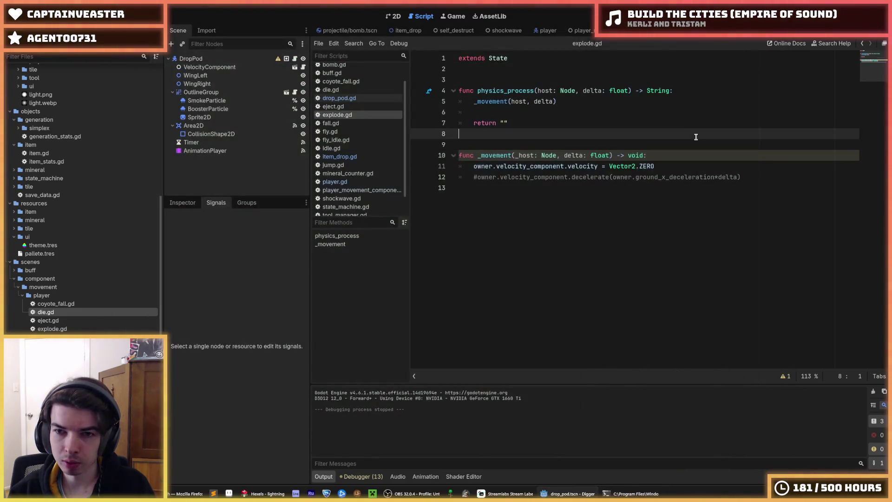
pyautogui.press('F5')
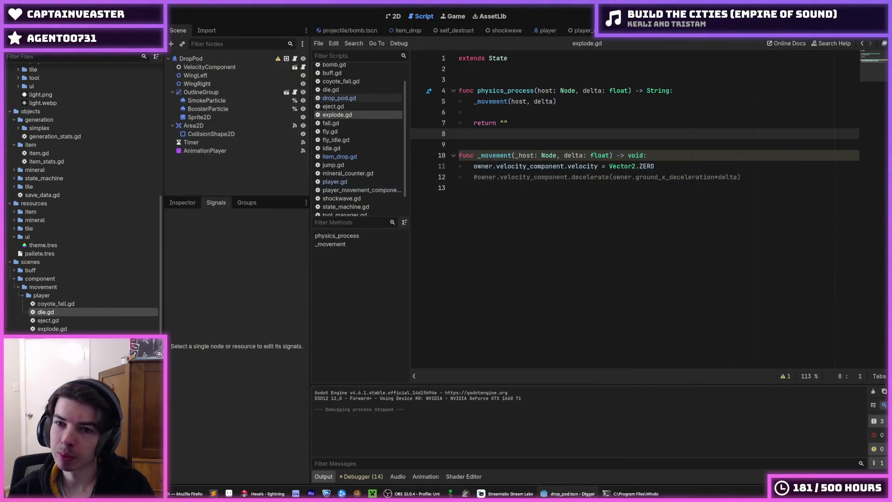
pyautogui.press('F5')
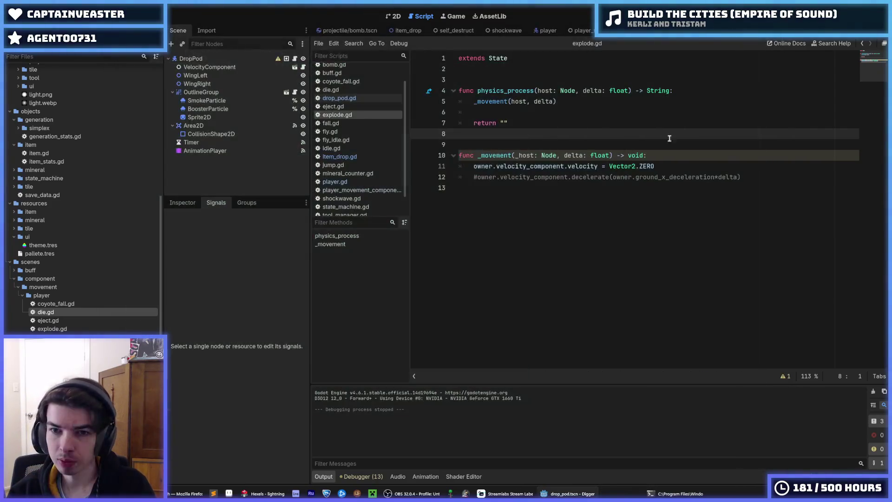
# Step: Comment out the Vector2.ZERO line, restore the ground_x_deceleration line, and run the game
pyautogui.click(669, 165)
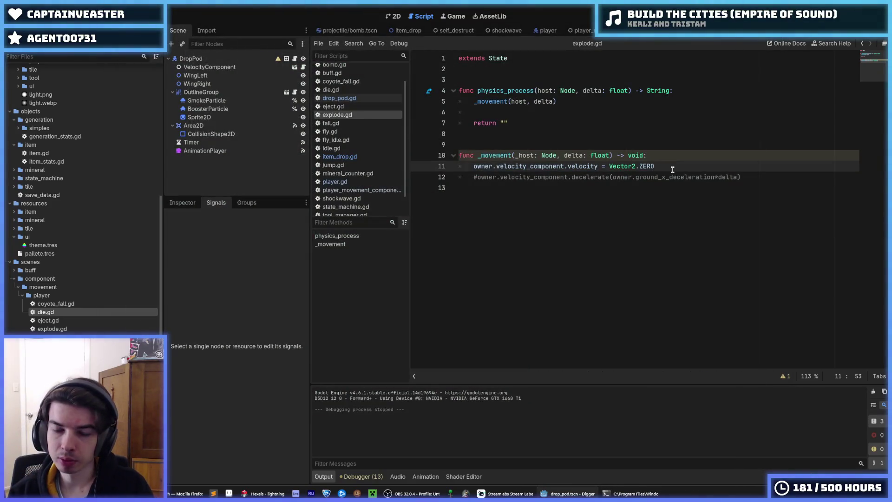
pyautogui.press('Down')
pyautogui.click(672, 169)
pyautogui.hotkey('ctrl', 'k')
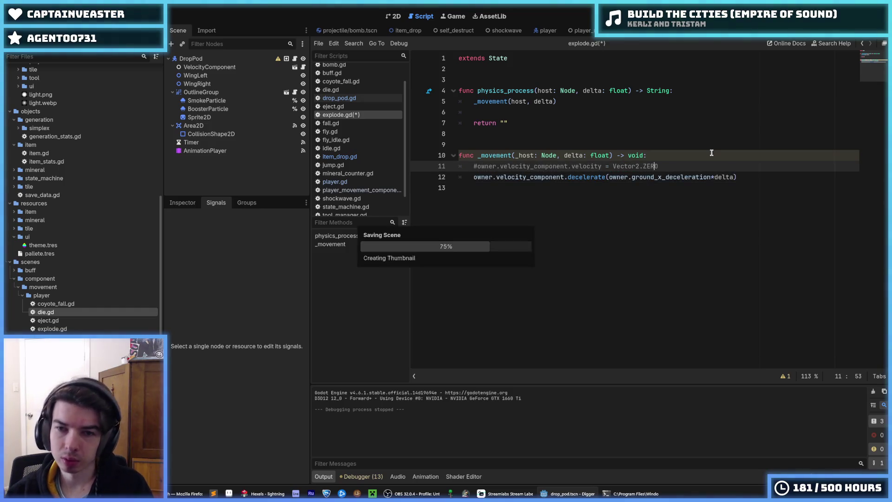
pyautogui.press('F5')
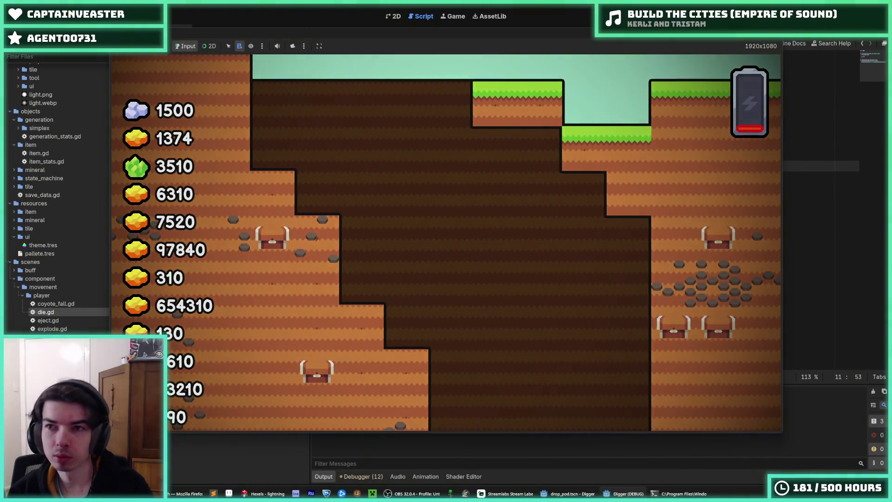
# Step: Relaunch the game for another self-destruct test, then return to the decelerate line 12
pyautogui.press('F5')
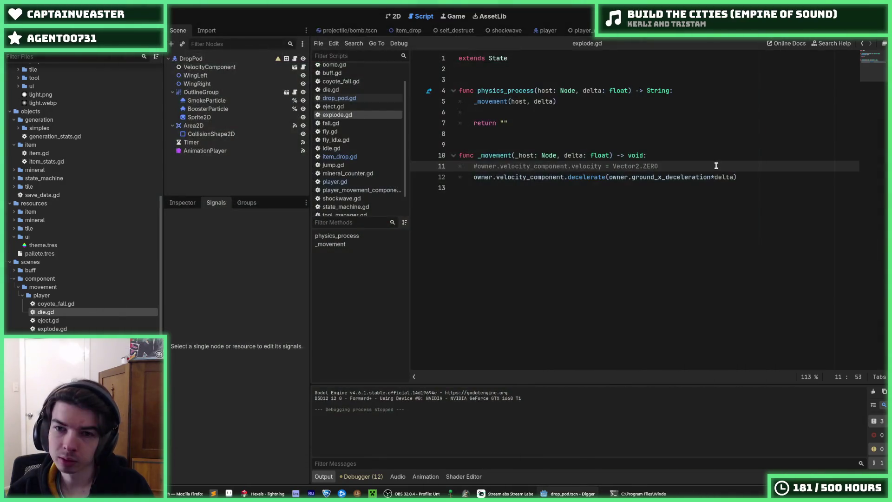
pyautogui.click(745, 176)
# Step: Delete the decelerate line, uncomment the Vector2.ZERO velocity line, and save explode.gd
pyautogui.hotkey('shift', 'Home')
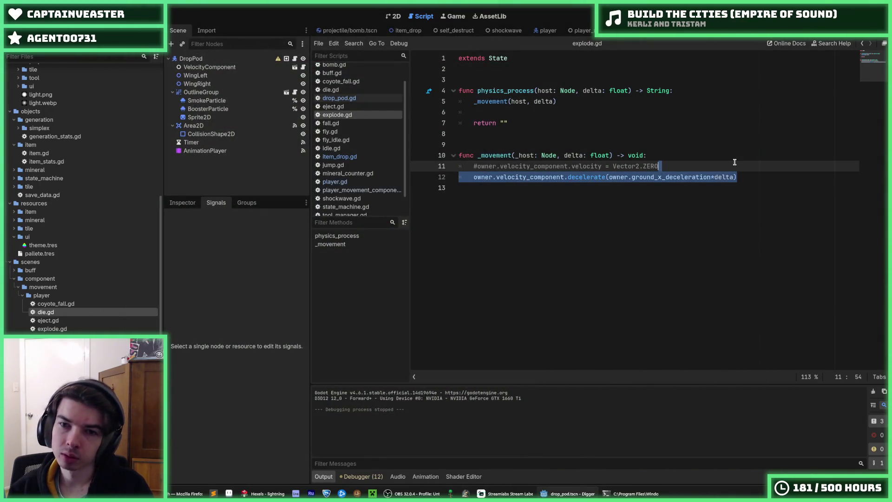
pyautogui.press('BackSpace')
pyautogui.press('BackSpace')
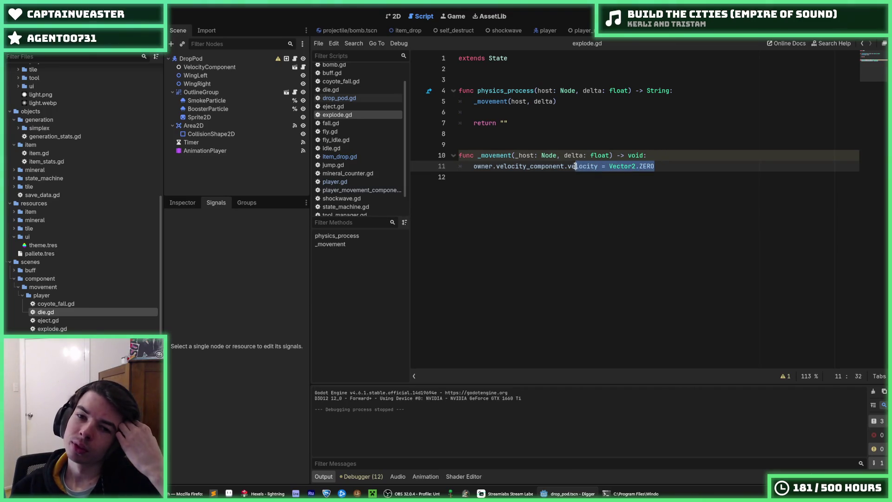
pyautogui.write('resw')
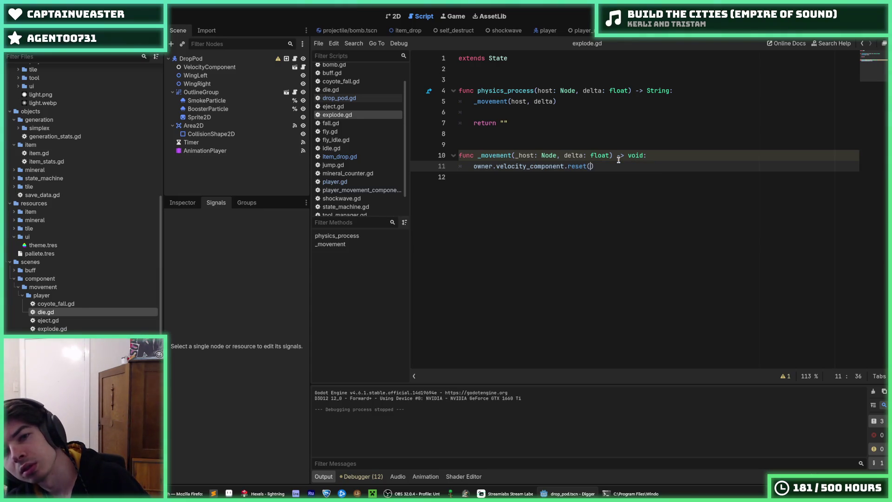
pyautogui.hotkey('ctrl', 's')
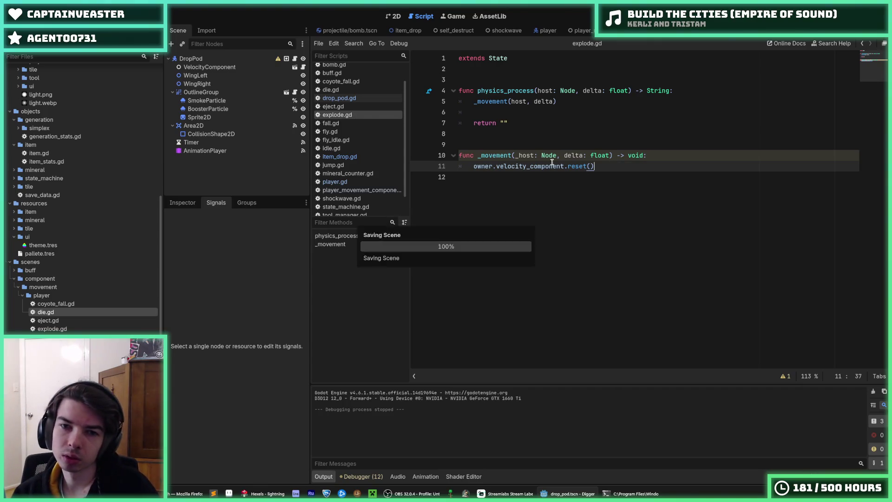
pyautogui.hotkey('ctrl', 's')
# Step: Undo the stray edit so line 11 reads velocity = Vector2.ZERO, then run the game
pyautogui.click(578, 166)
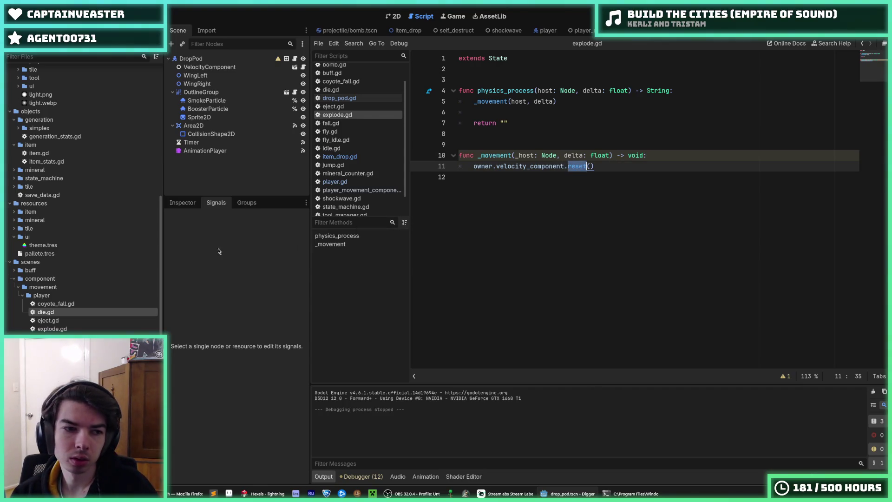
pyautogui.scroll(10, 71, 242)
pyautogui.scroll(-15, 73, 238)
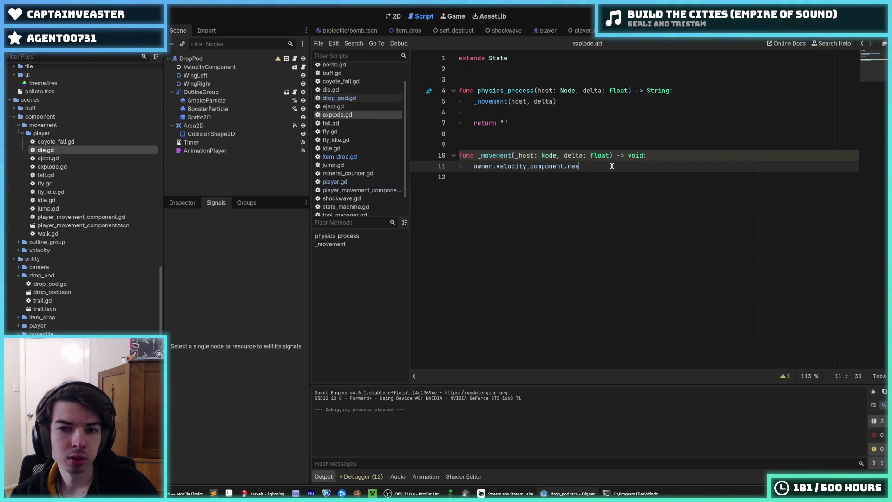
pyautogui.hotkey('ctrl', 'z')
pyautogui.hotkey('ctrl', 'z')
pyautogui.click(669, 166)
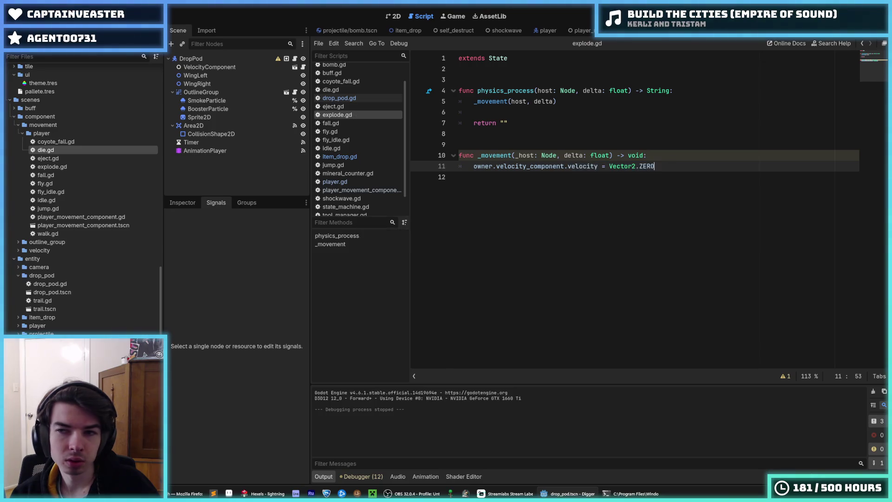
pyautogui.press('F5')
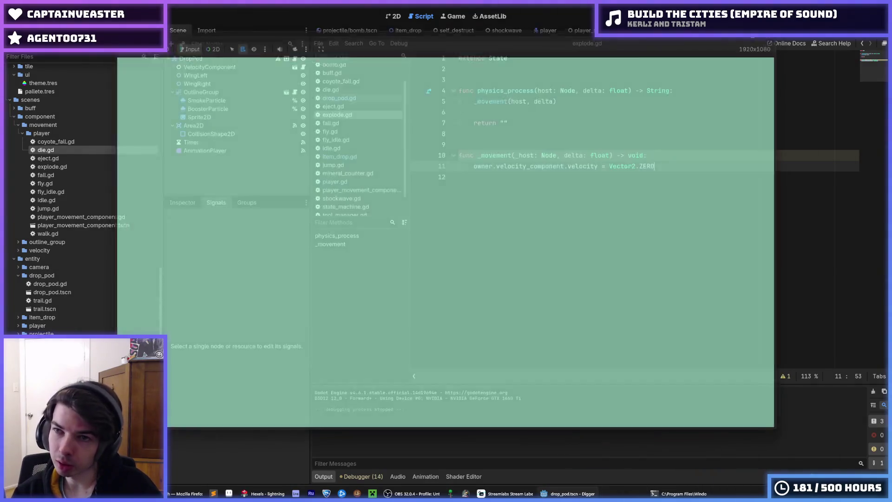
# Step: Relaunch the game, then return to explode.gd at line 12 and save it
pyautogui.press('F5')
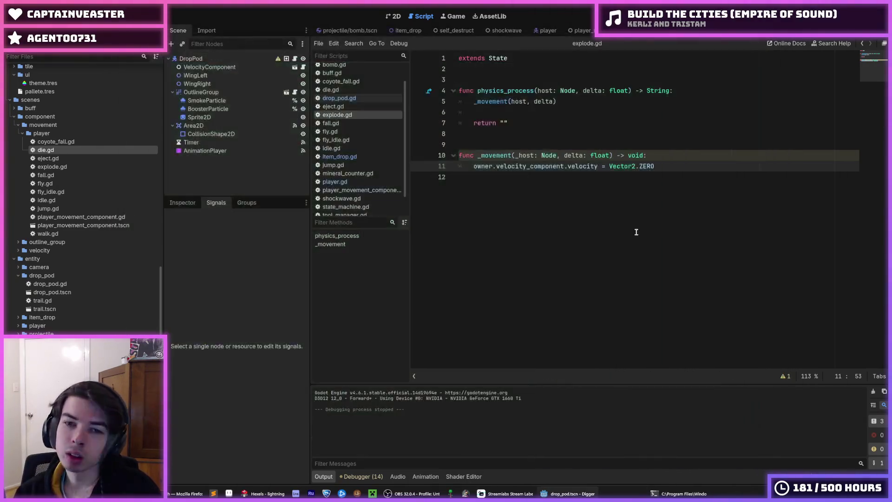
pyautogui.click(510, 211)
pyautogui.hotkey('ctrl', 's')
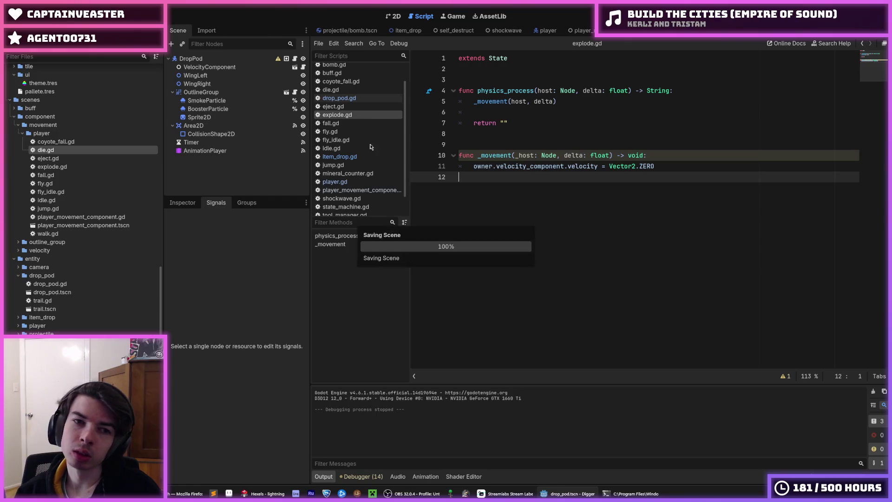
# Step: Open player.gd and select the anim_name parameter of the animation-finished handler on line 207
pyautogui.click(352, 181)
pyautogui.write('_explode()')
pyautogui.doubleClick(650, 340)
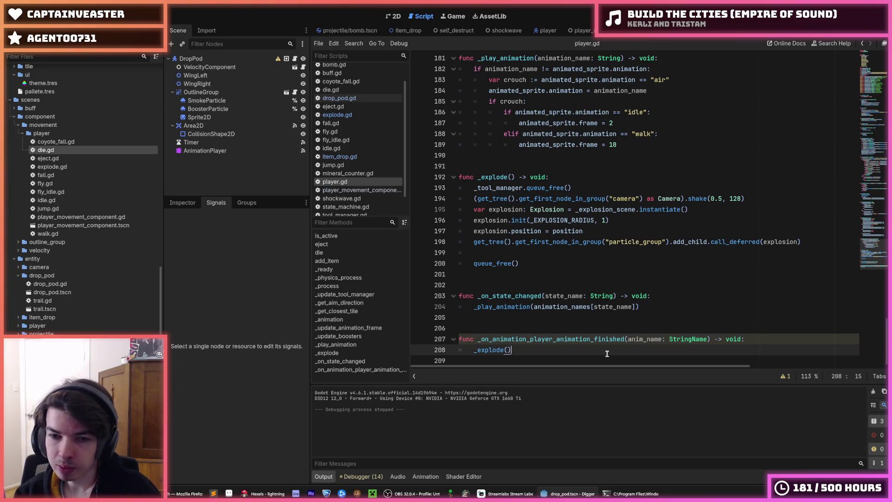
# Step: Change the _explode damage on line 196 from 1 to 100 and run the game
pyautogui.scroll(1, 653, 334)
pyautogui.click(586, 285)
pyautogui.click(616, 253)
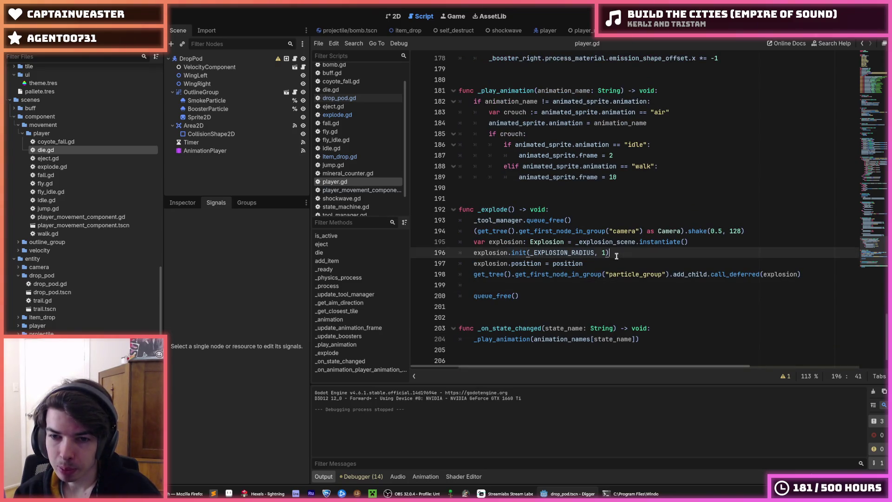
pyautogui.write('00')
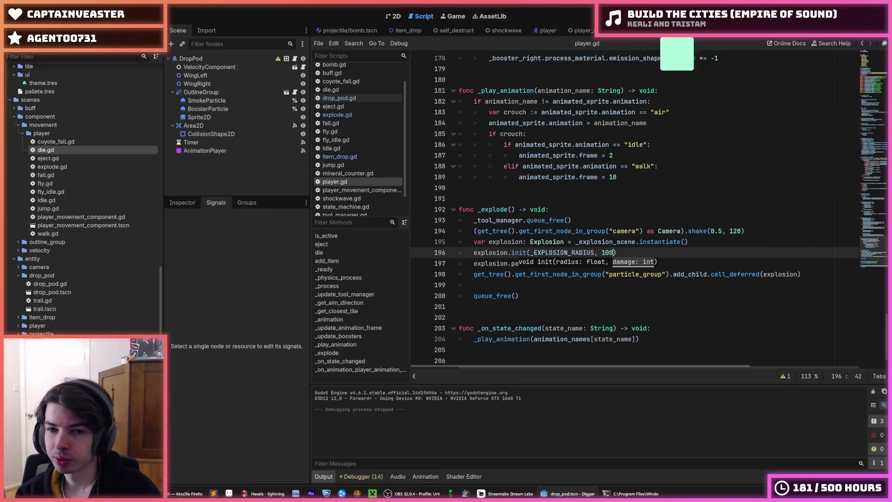
pyautogui.press('F5')
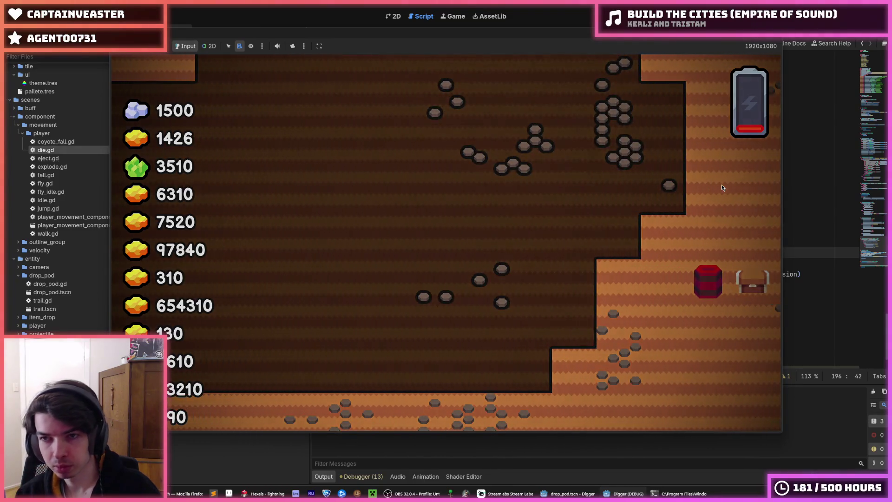
# Step: Restart the game twice to test the 100-damage blast and reach the upgrade screen
pyautogui.press('F5')
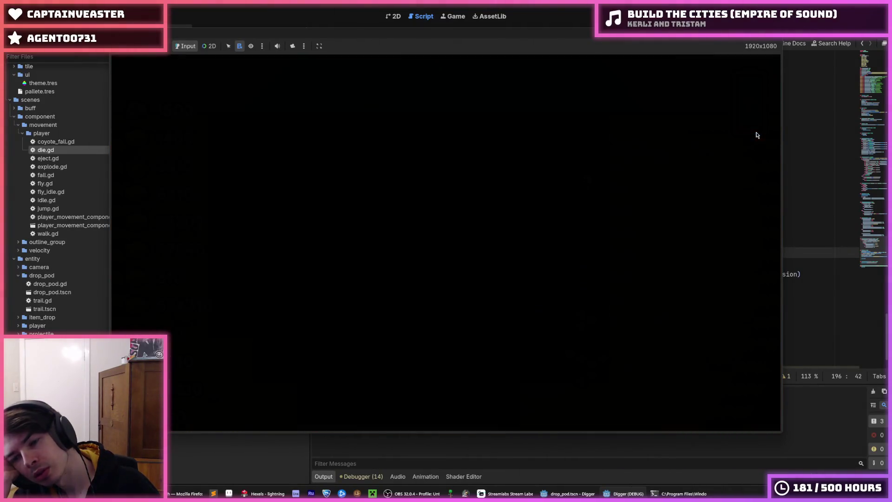
pyautogui.press('F5')
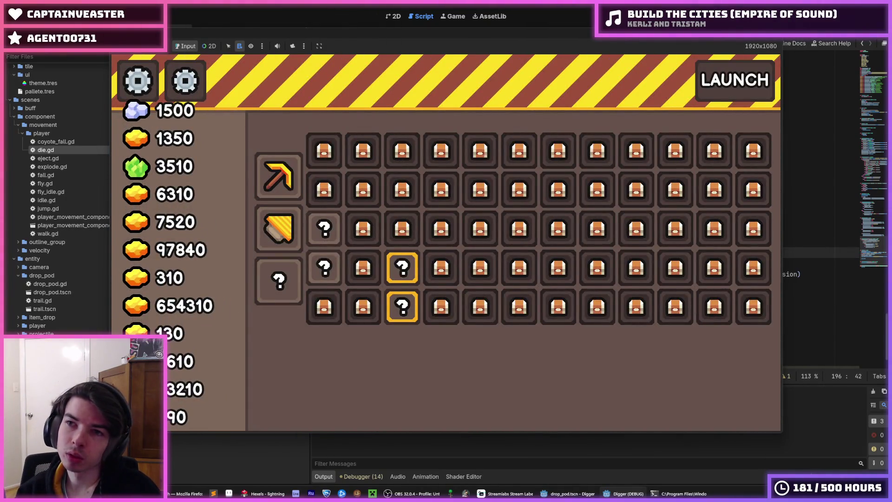
# Step: Run four more self-destruct test sessions, once steering the digger up through the dug cavity
pyautogui.press('F5')
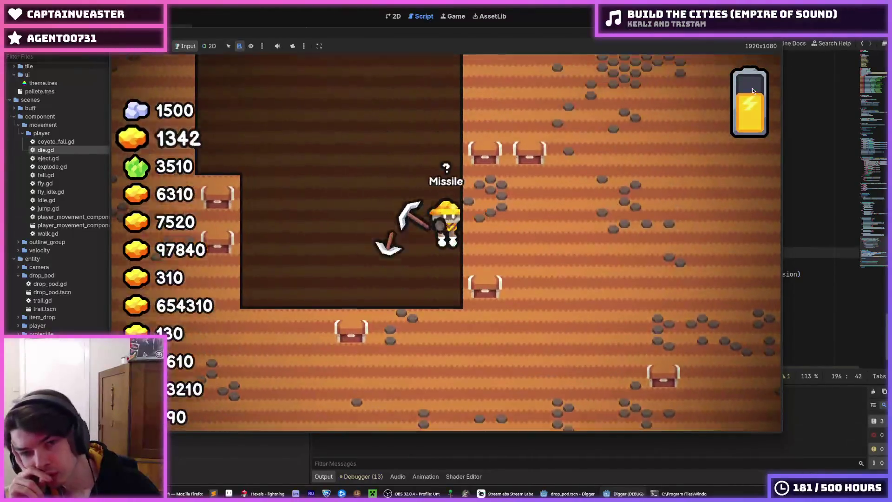
pyautogui.press('space')
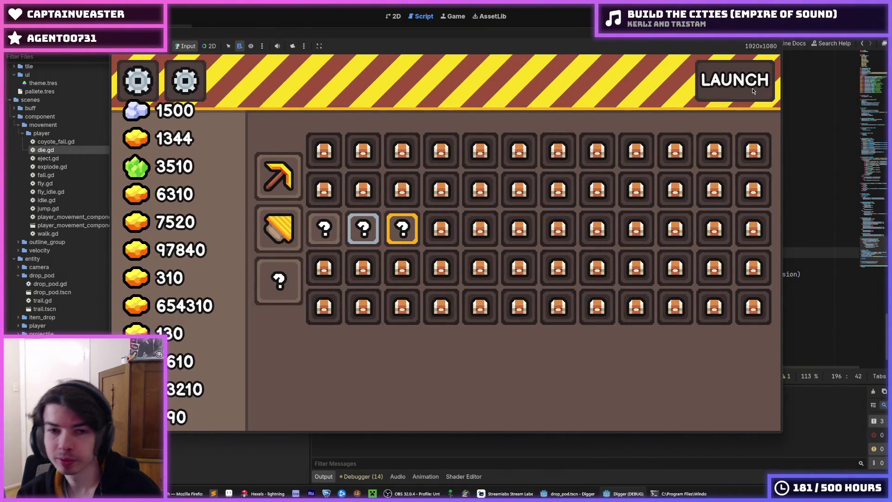
pyautogui.press('F5')
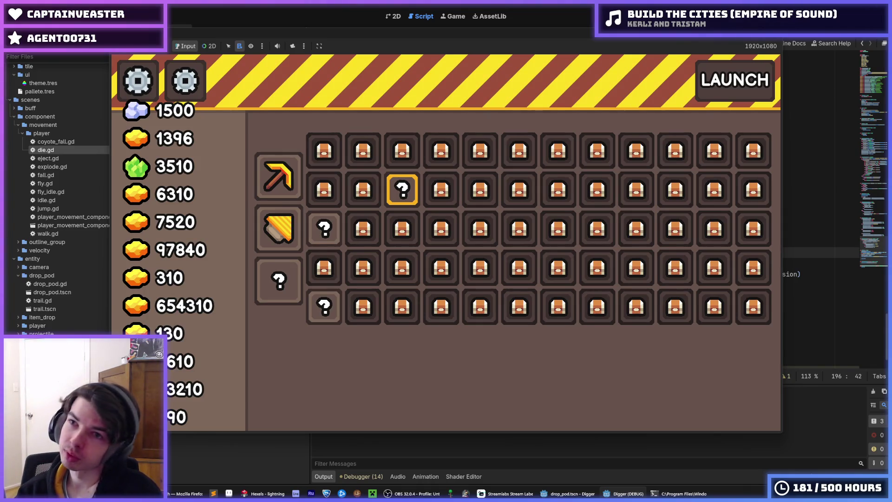
pyautogui.press('F5')
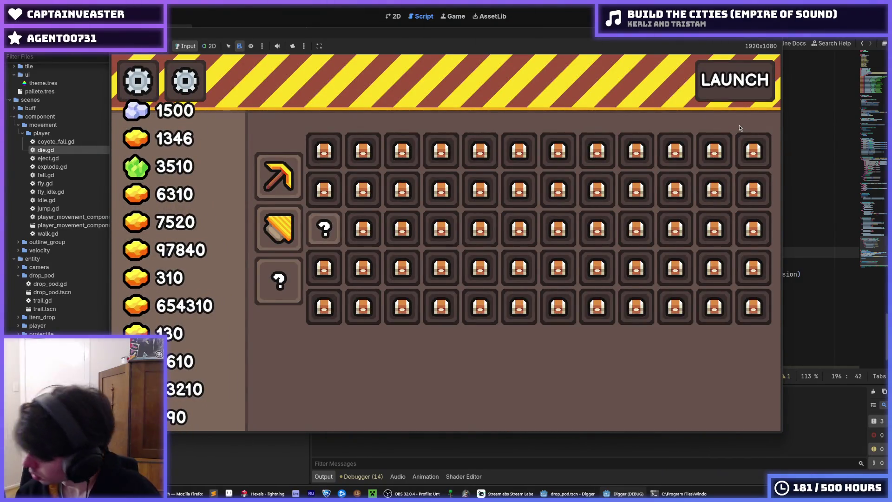
pyautogui.press('F5')
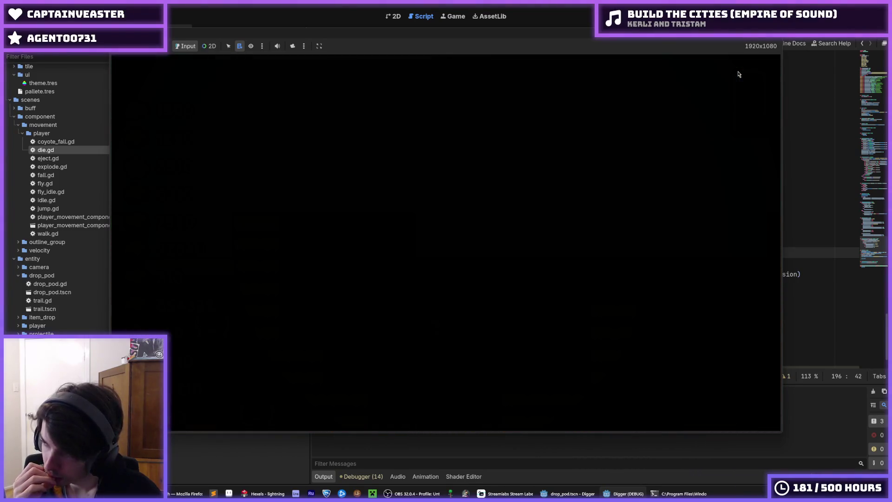
# Step: Restart the game once more, then return to player.gd's _play_animation code at line 186
pyautogui.press('F5')
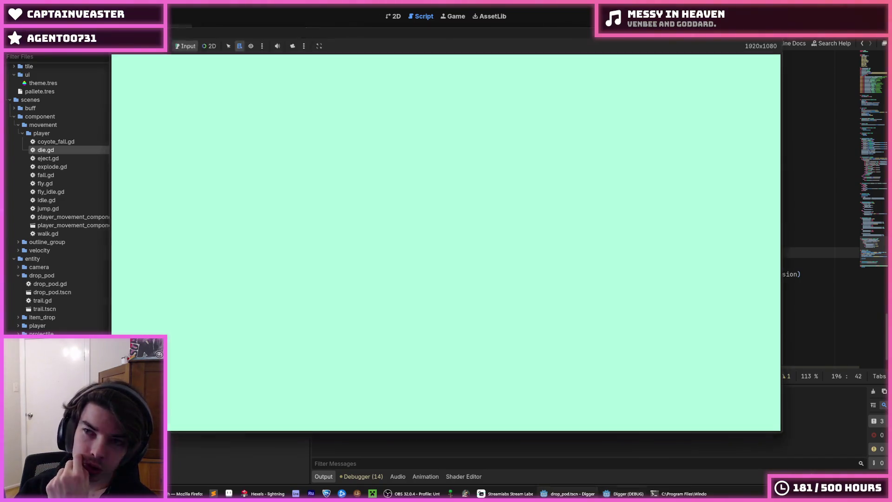
pyautogui.click(697, 111)
pyautogui.click(681, 143)
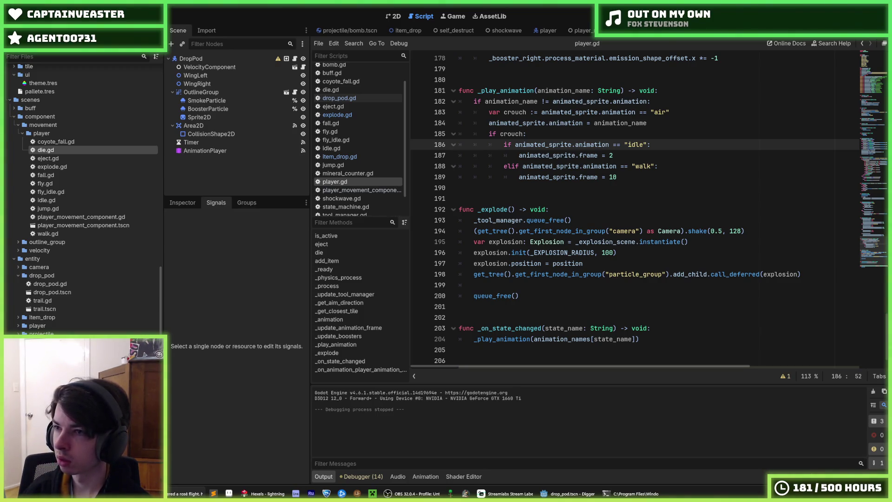
# Step: Step through player.gd's animation code down to the _explode function header on line 192
pyautogui.click(700, 123)
pyautogui.click(687, 133)
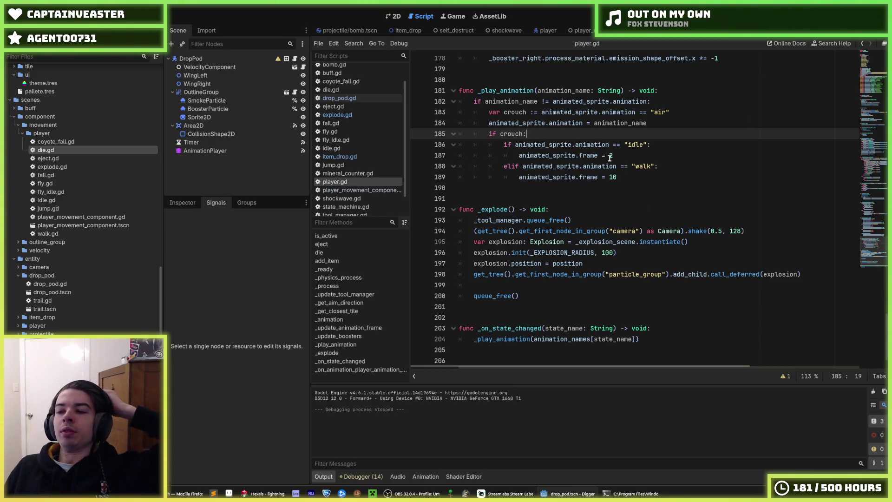
pyautogui.click(662, 177)
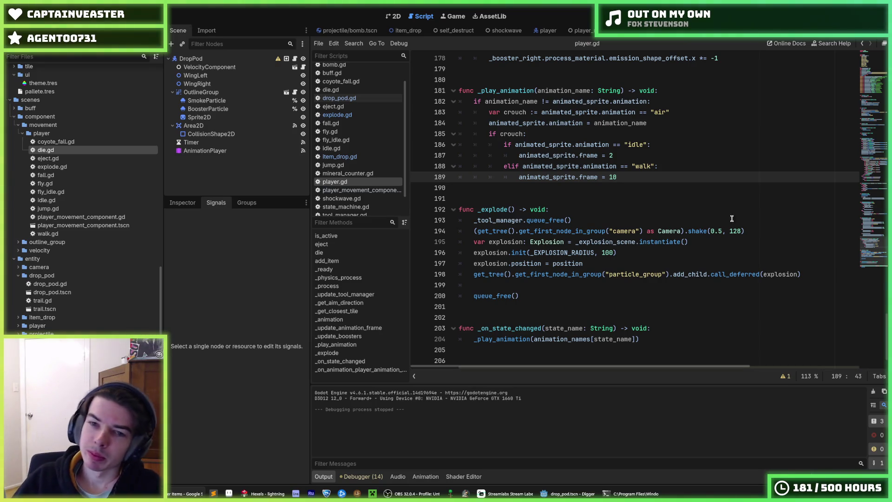
pyautogui.click(632, 220)
pyautogui.click(625, 211)
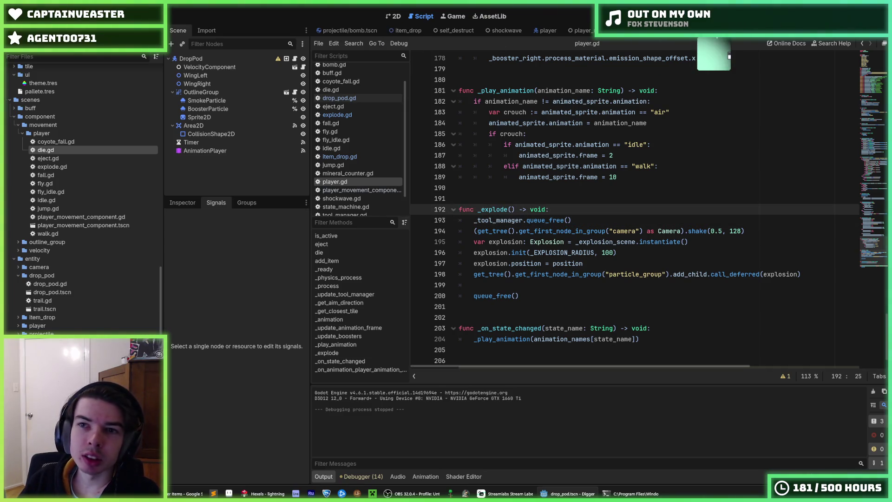
pyautogui.scroll(-5, 54, 326)
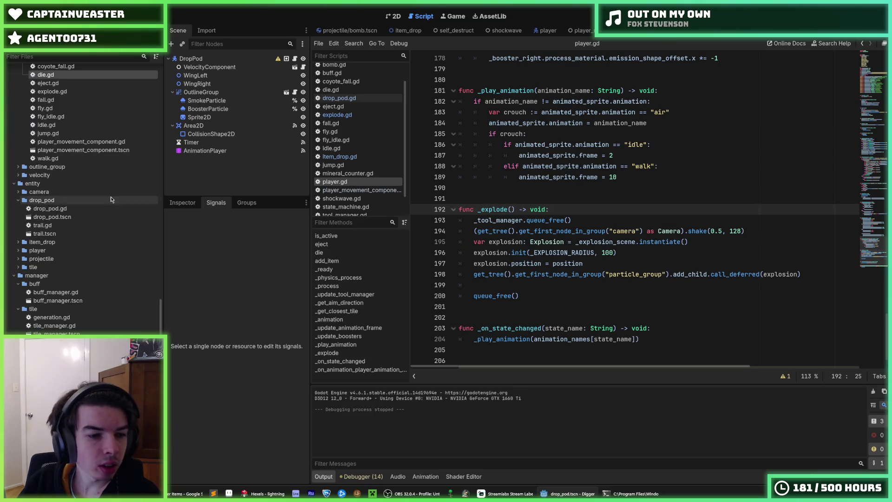
pyautogui.scroll(14, 53, 326)
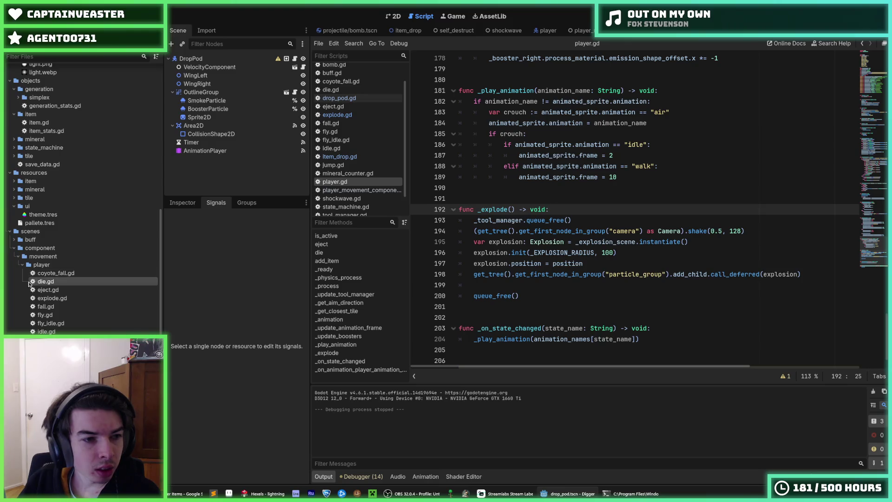
pyautogui.scroll(-14, 28, 300)
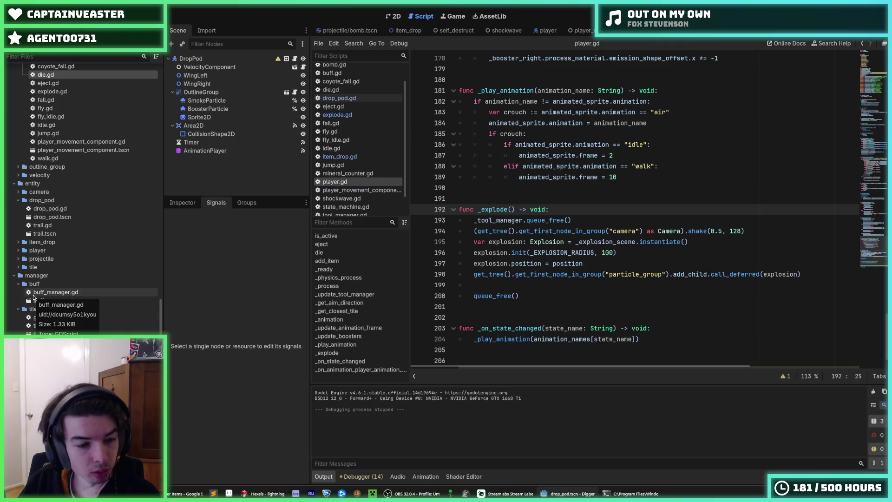
pyautogui.scroll(-15, 34, 297)
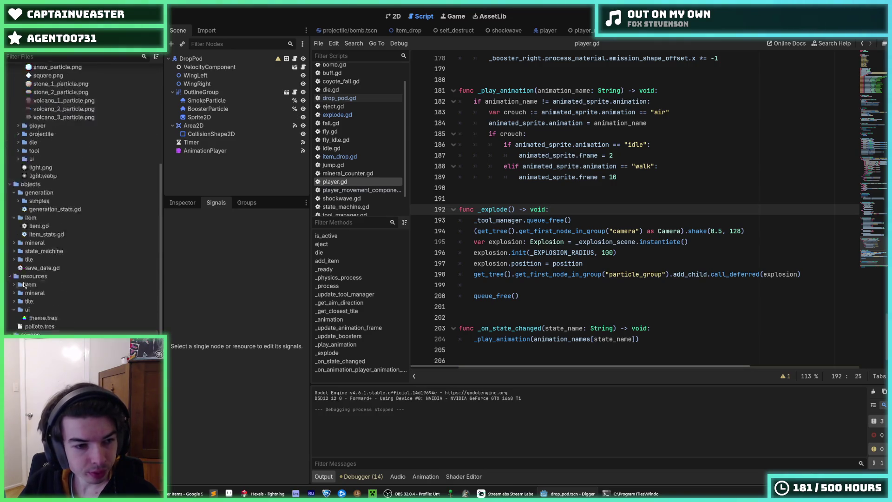
pyautogui.scroll(5, 23, 285)
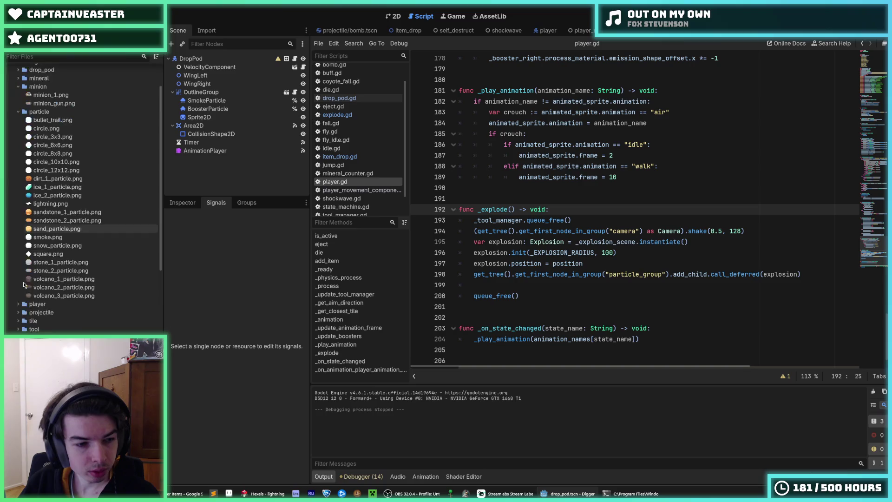
pyautogui.scroll(-7, 18, 297)
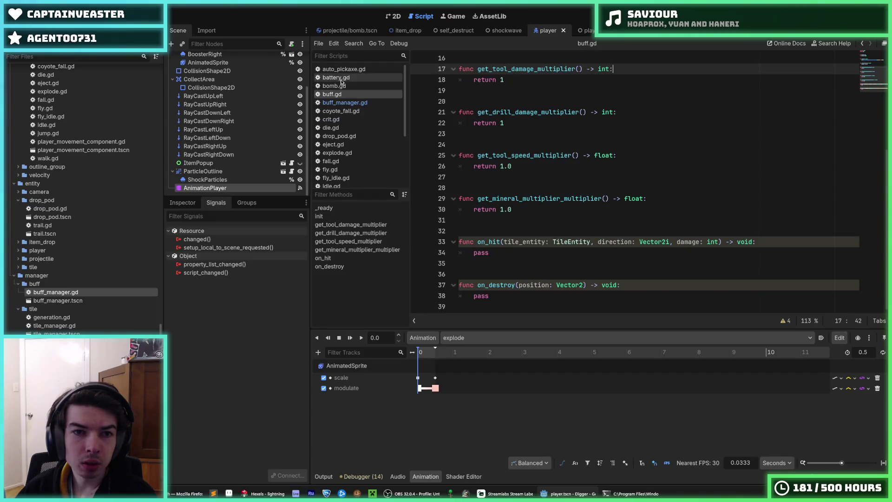
# Step: Check how battery.gd and bomb.gd handle their explosions, then return to player.gd
pyautogui.click(336, 77)
pyautogui.click(343, 85)
pyautogui.scroll(-3, 343, 89)
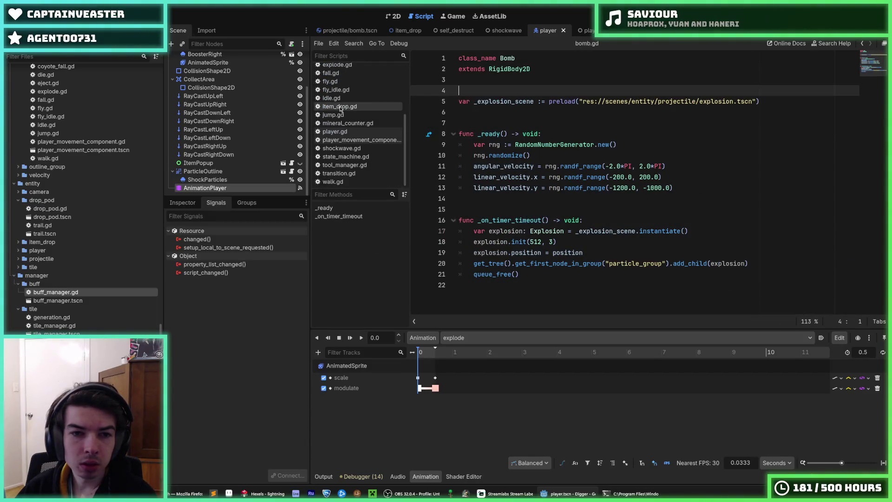
pyautogui.click(348, 132)
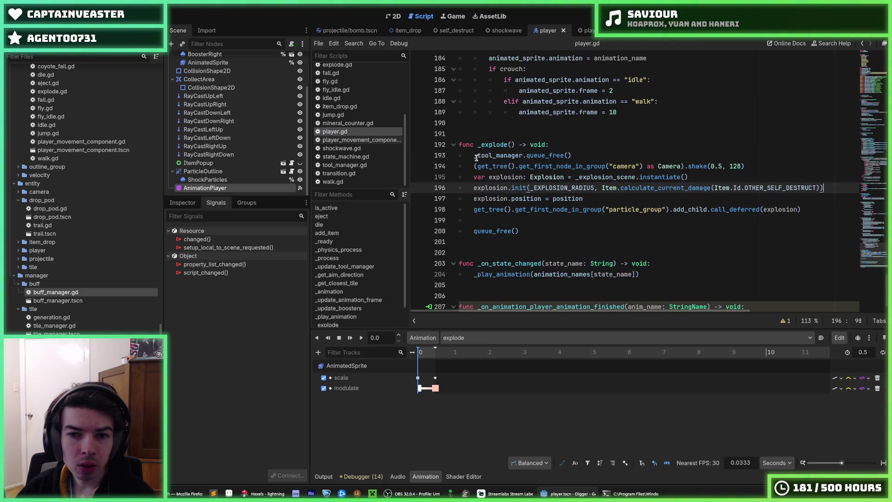
# Step: Add an 'if Item.Id.OTHER_SELF_DESTRUCT in SaveData.items:' condition in die()
pyautogui.click(609, 198)
pyautogui.scroll(10, 609, 200)
pyautogui.scroll(20, 610, 200)
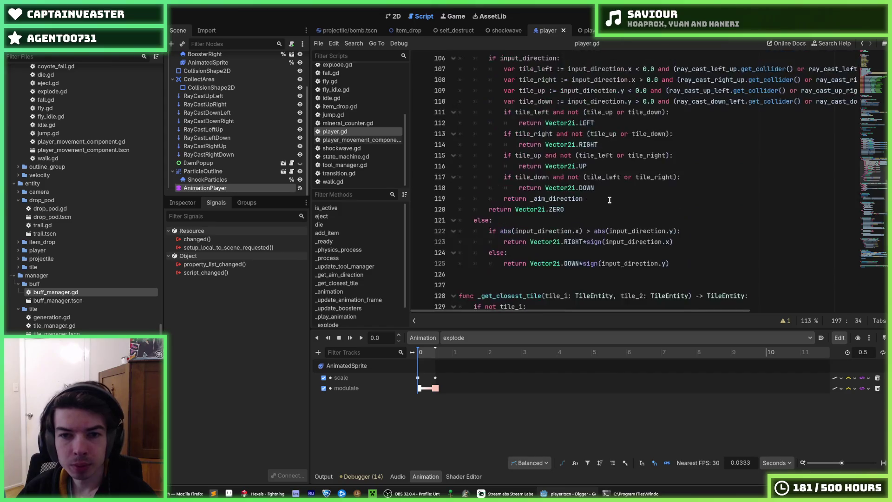
pyautogui.scroll(1, 605, 199)
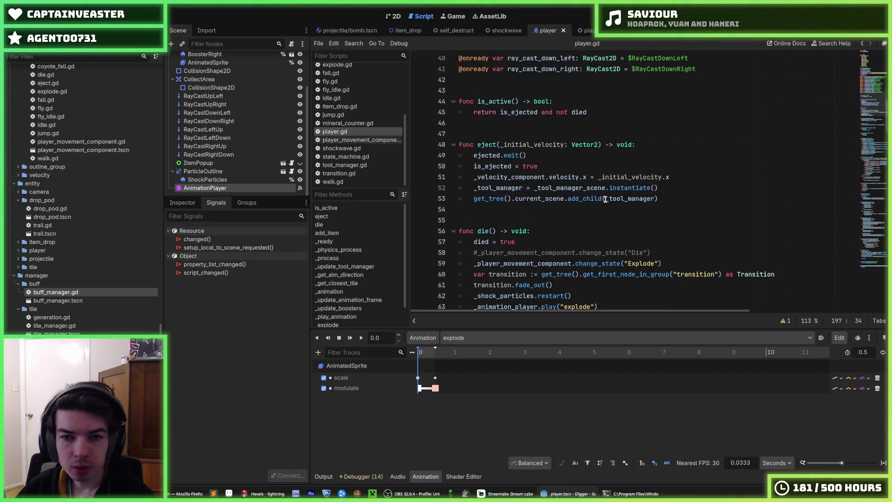
pyautogui.scroll(-1, 605, 199)
pyautogui.click(673, 231)
pyautogui.click(676, 221)
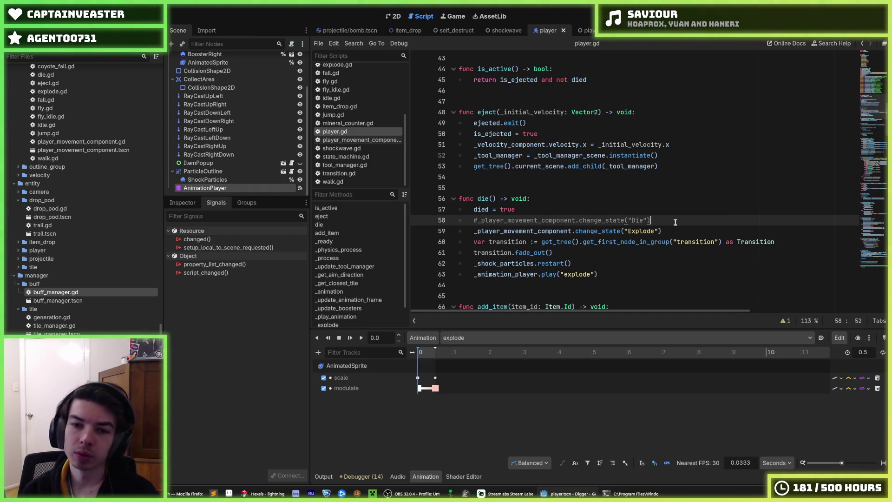
pyautogui.press('Return')
pyautogui.write('if')
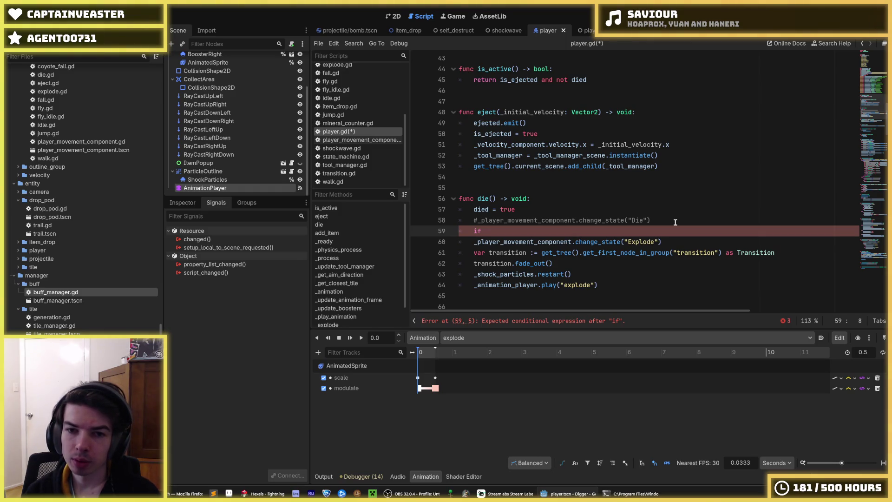
pyautogui.write('ve')
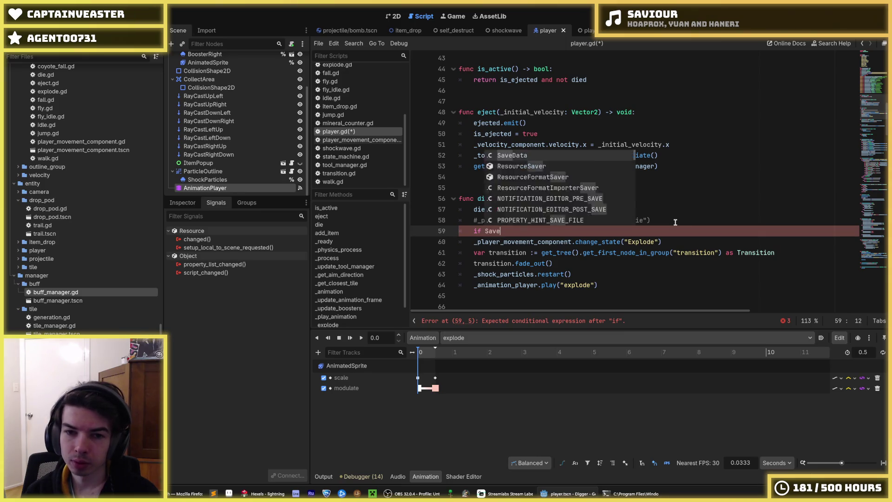
pyautogui.press('Return')
pyautogui.write('items[')
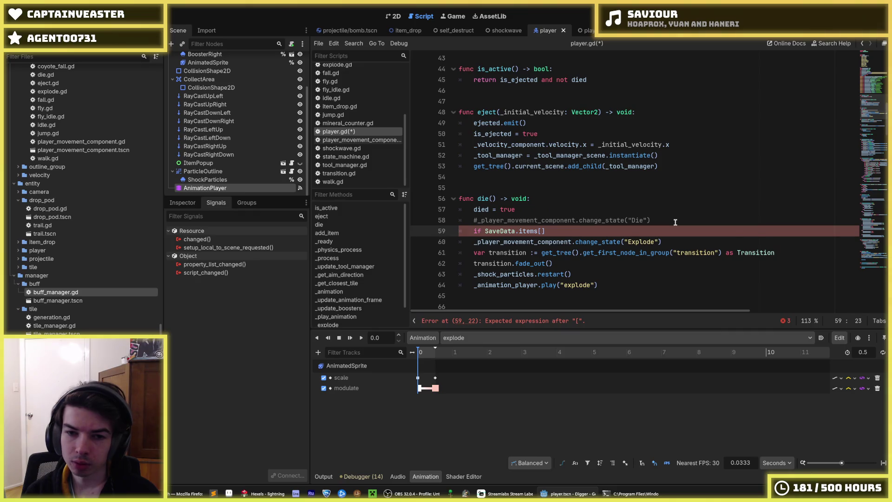
pyautogui.press('Left')
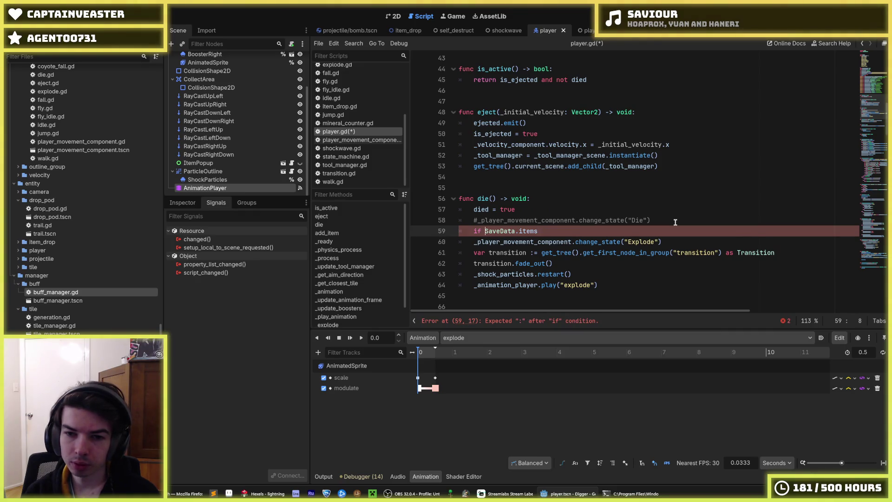
pyautogui.write('Item.Id.')
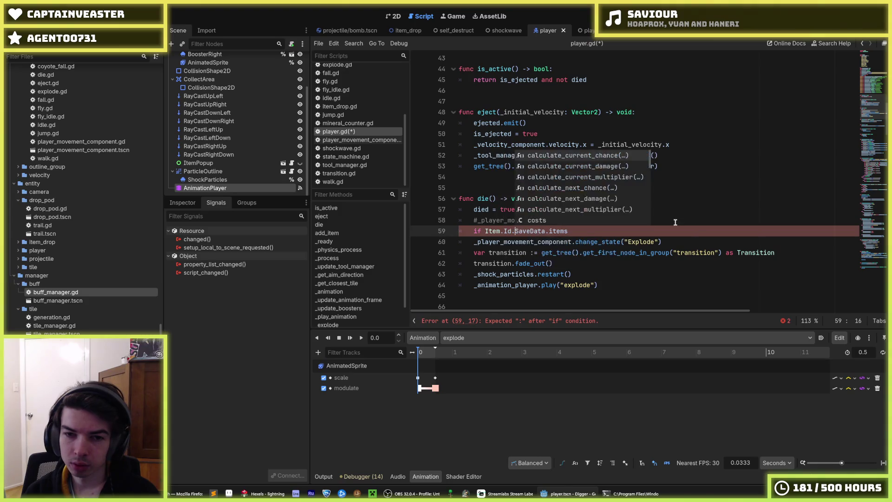
pyautogui.write('SELF_DESTRUCT')
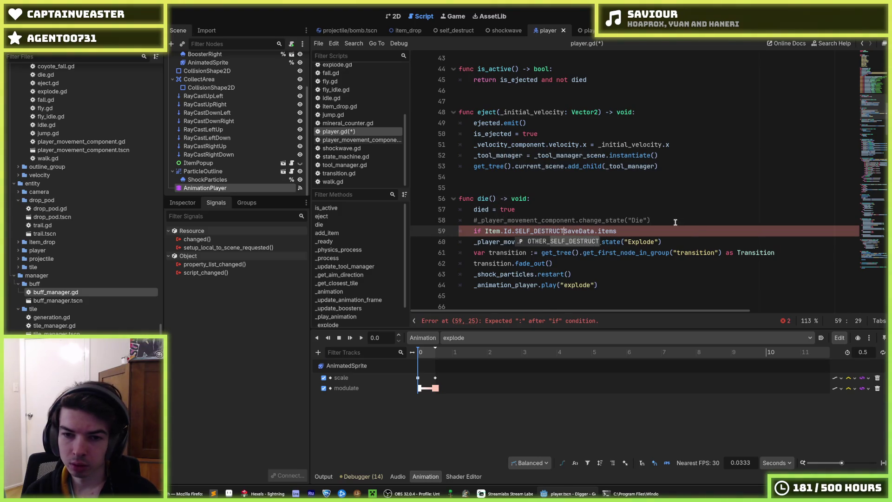
pyautogui.press('Return')
pyautogui.write('in SaveData')
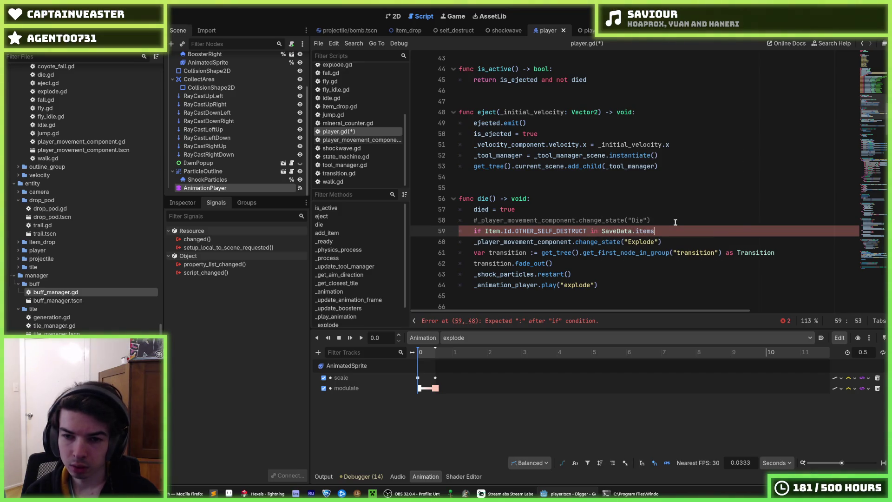
# Step: Indent the Explode state change under the condition and move the commented Die line below it
pyautogui.press('Down')
pyautogui.press('Tab')
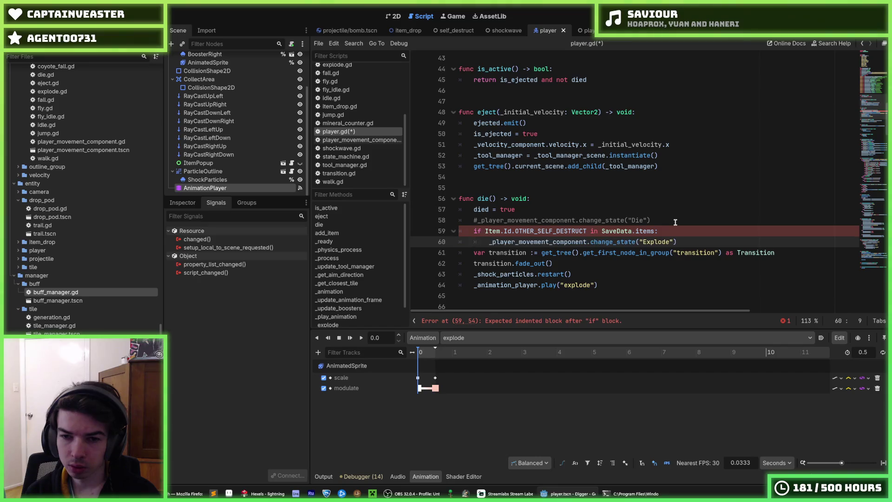
pyautogui.press('Up')
pyautogui.press('Up')
pyautogui.hotkey('alt', 'Down')
pyautogui.hotkey('alt', 'Down')
pyautogui.press('Up')
# Step: Add an else: branch holding the uncommented Die state change, then save player.gd
pyautogui.press('End')
pyautogui.press('Return')
pyautogui.press('BackSpace')
pyautogui.write('e')
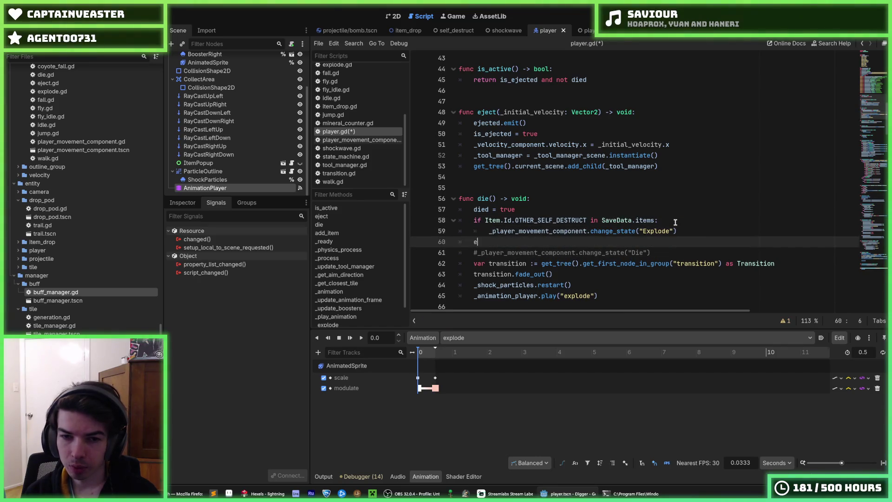
pyautogui.press('Down')
pyautogui.press('Home')
pyautogui.press('Delete')
pyautogui.press('Tab')
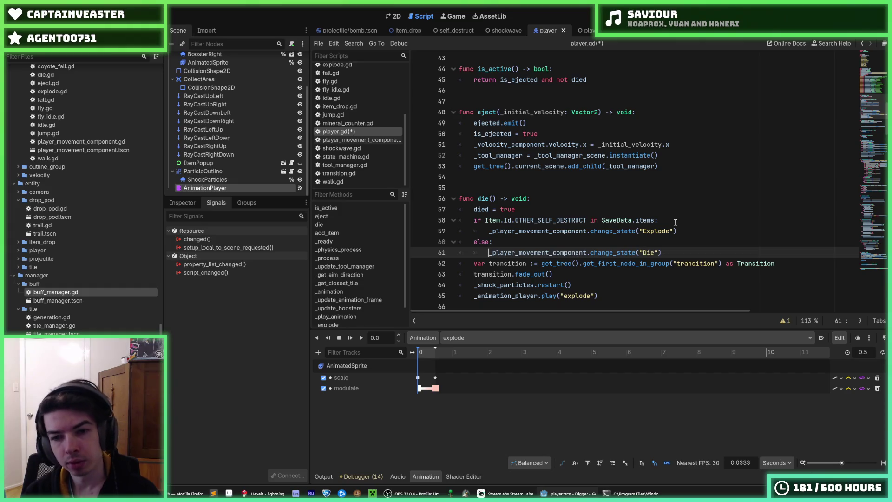
pyautogui.hotkey('ctrl', 's')
# Step: Review the new OTHER_SELF_DESTRUCT condition in player.gd's die()
pyautogui.click(675, 222)
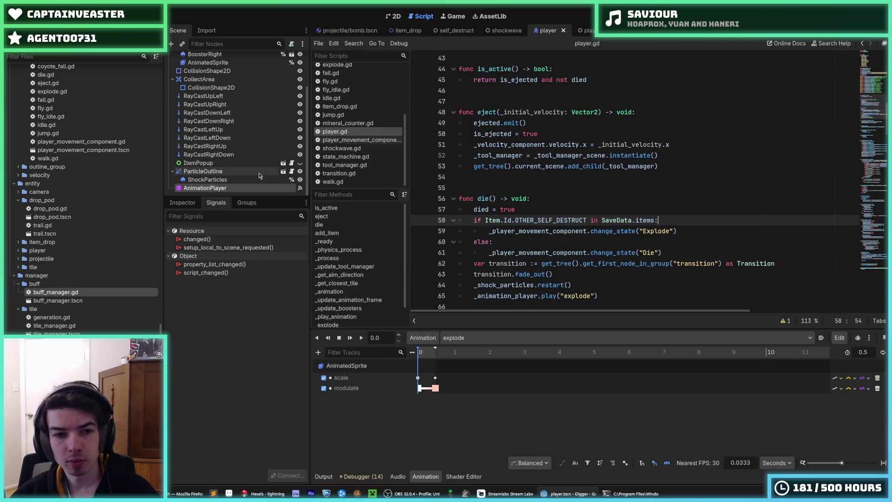
pyautogui.scroll(5, 351, 165)
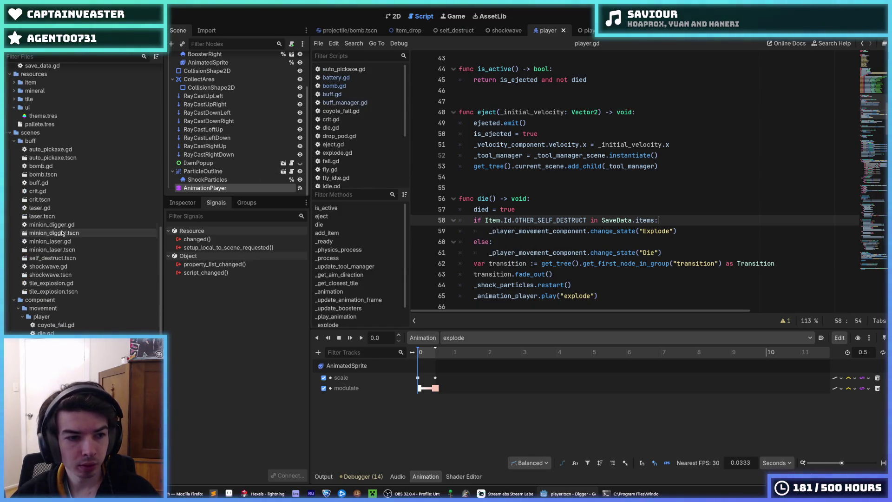
pyautogui.scroll(5, 64, 214)
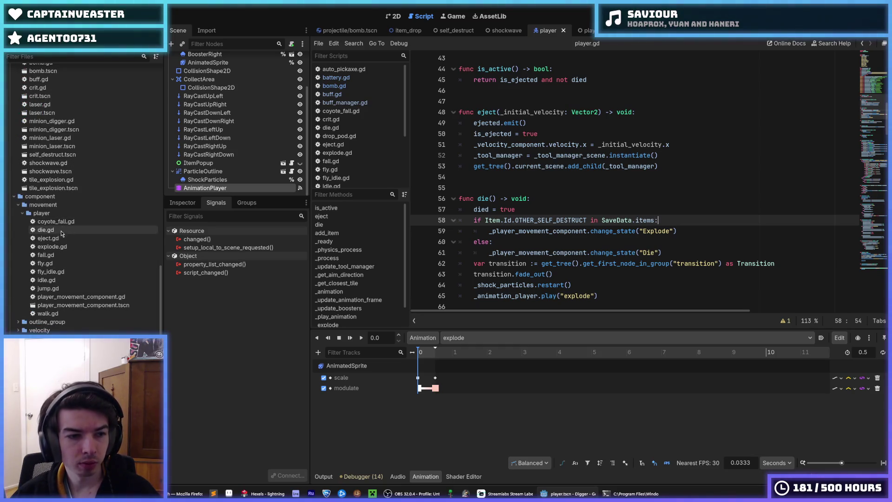
pyautogui.scroll(-4, 58, 246)
pyautogui.scroll(-10, 56, 252)
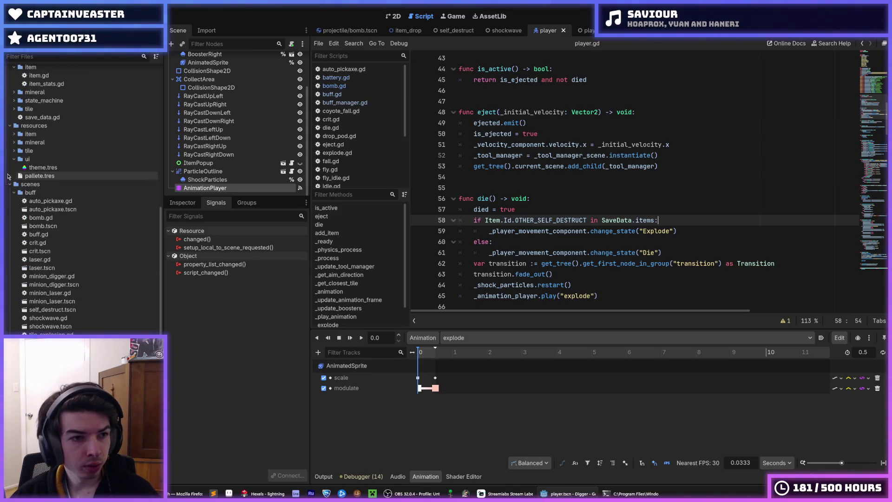
# Step: Open save_data.gd at its items dictionary, then run the game to test
pyautogui.doubleClick(41, 117)
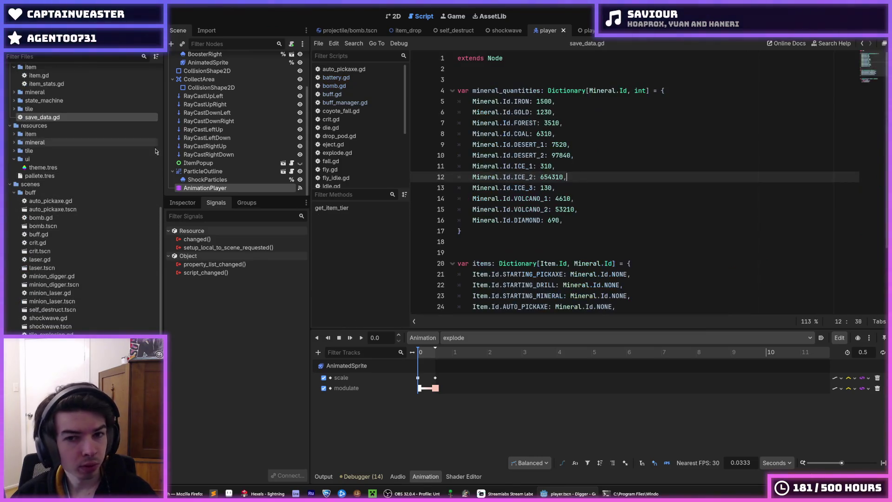
pyautogui.scroll(-3, 510, 210)
pyautogui.click(623, 222)
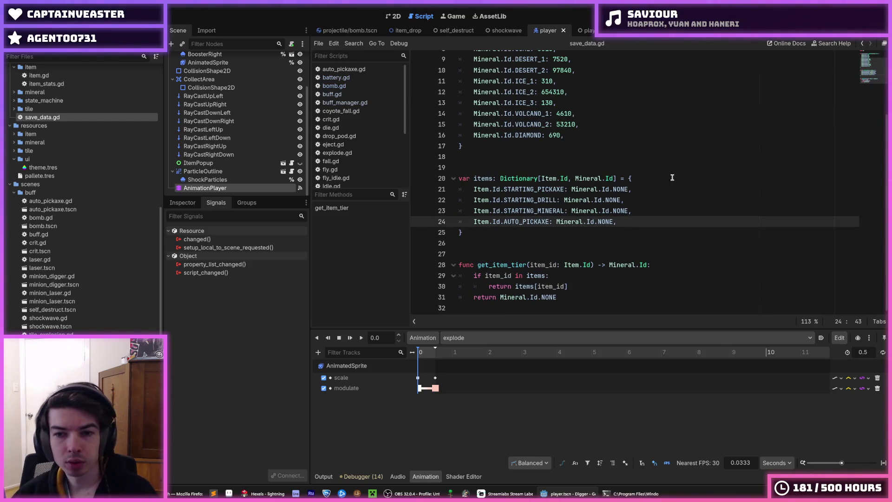
pyautogui.press('F5')
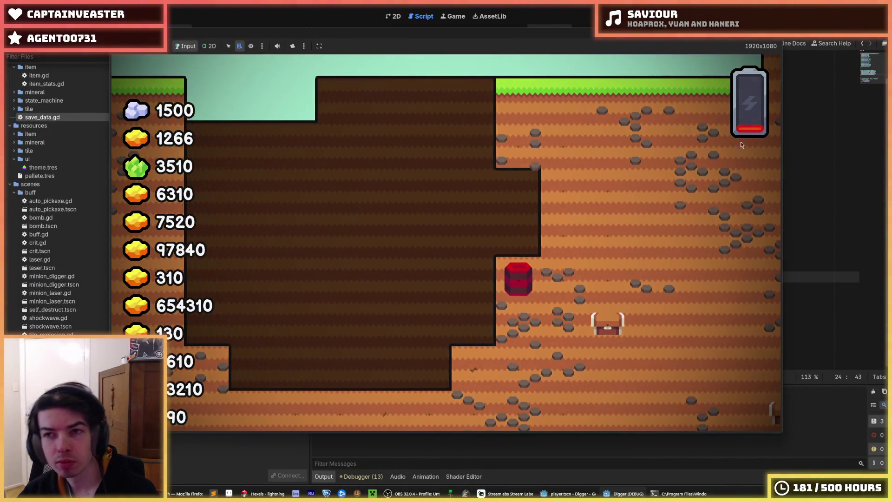
pyautogui.press('F8')
pyautogui.click(689, 117)
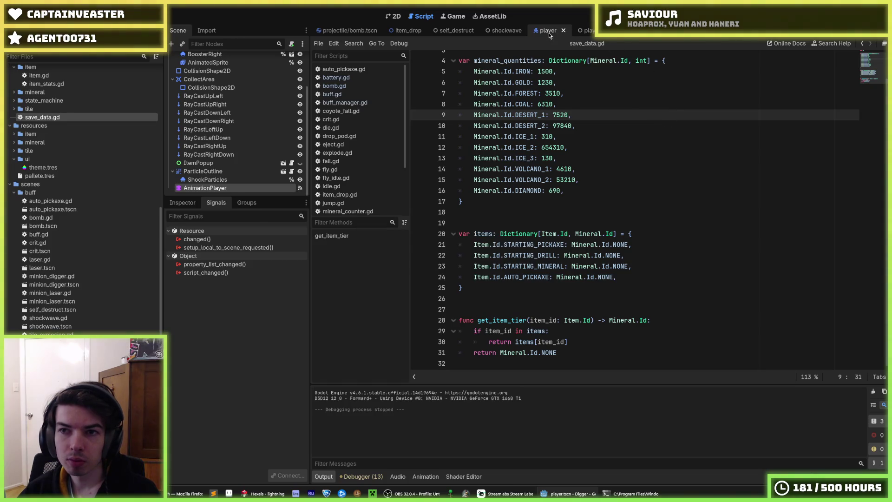
# Step: Close the extra open scripts, keeping only player.gd and save_data.gd
pyautogui.scroll(-3, 384, 103)
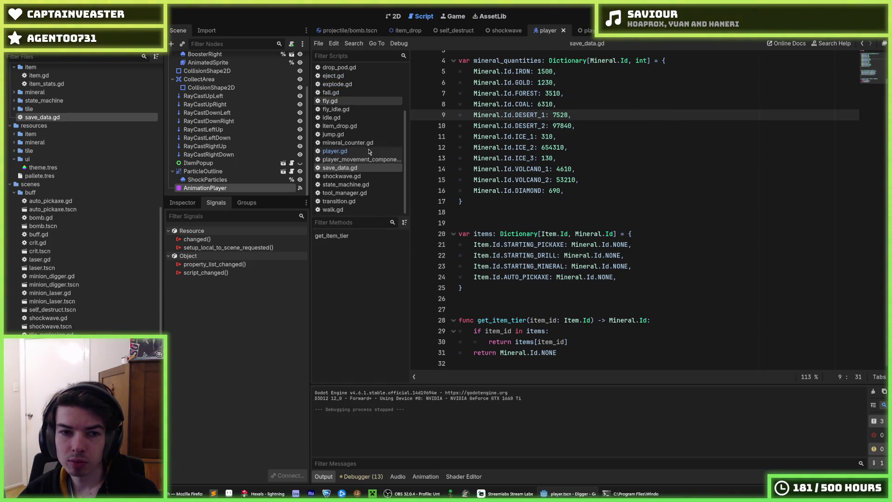
pyautogui.scroll(1, 372, 159)
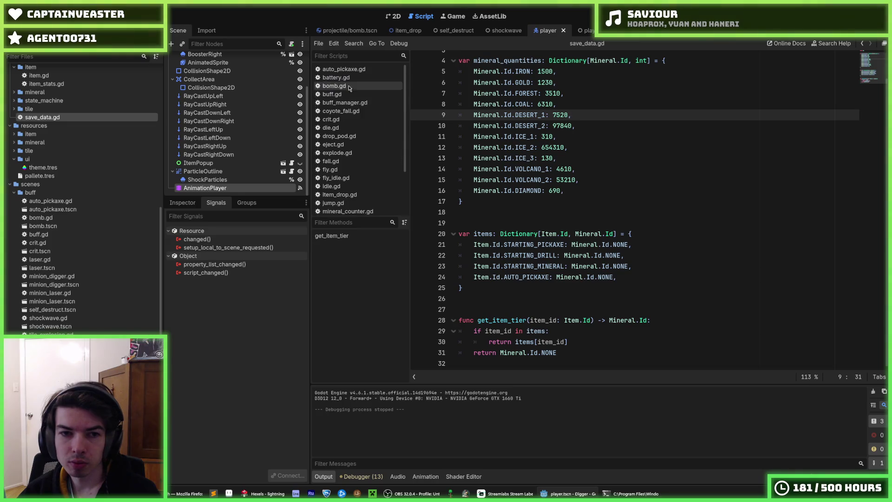
pyautogui.scroll(-4, 360, 71)
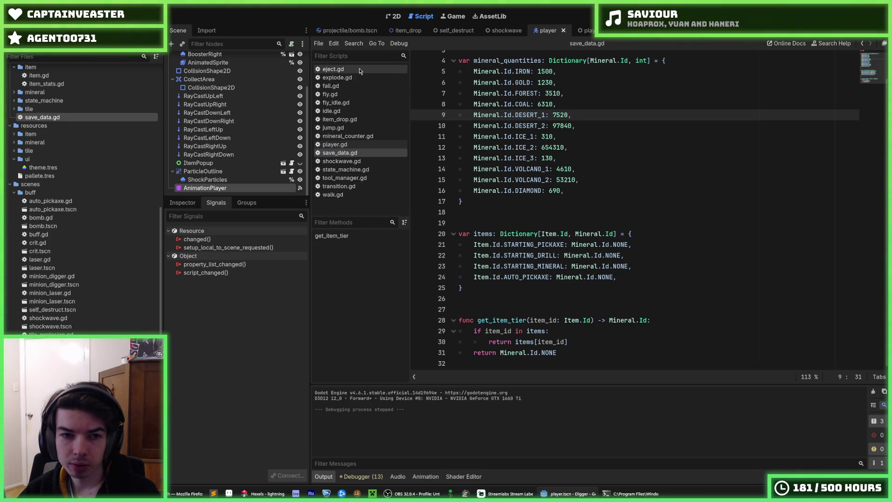
pyautogui.middleClick(356, 79)
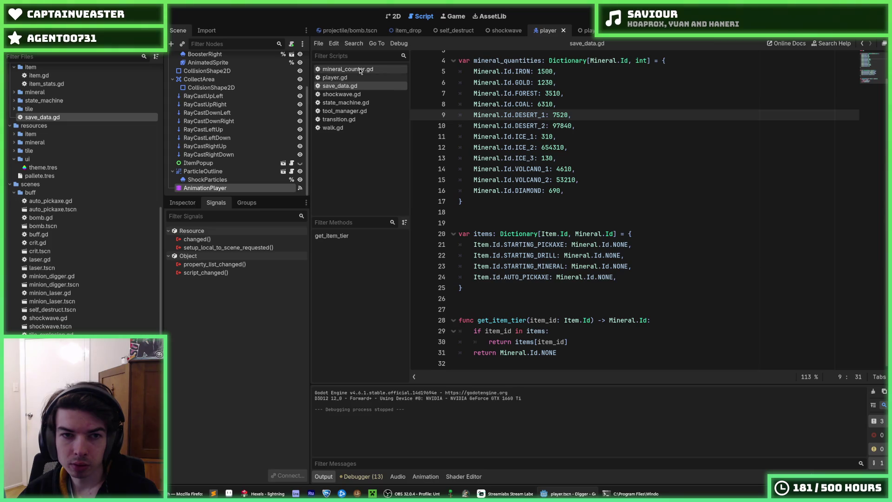
pyautogui.middleClick(354, 84)
pyautogui.middleClick(352, 87)
pyautogui.middleClick(350, 88)
pyautogui.middleClick(350, 88)
pyautogui.middleClick(351, 88)
pyautogui.middleClick(350, 88)
# Step: Review the die() function and its died = true line in player.gd
pyautogui.click(345, 69)
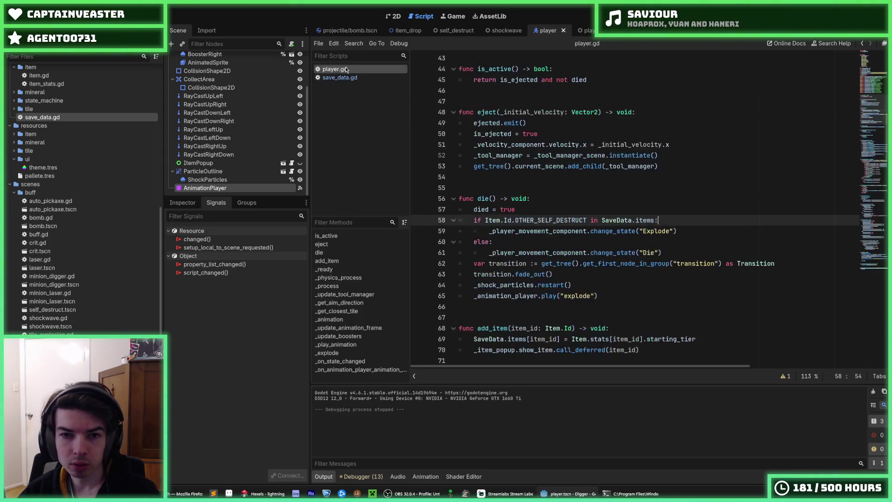
pyautogui.click(612, 204)
pyautogui.click(591, 197)
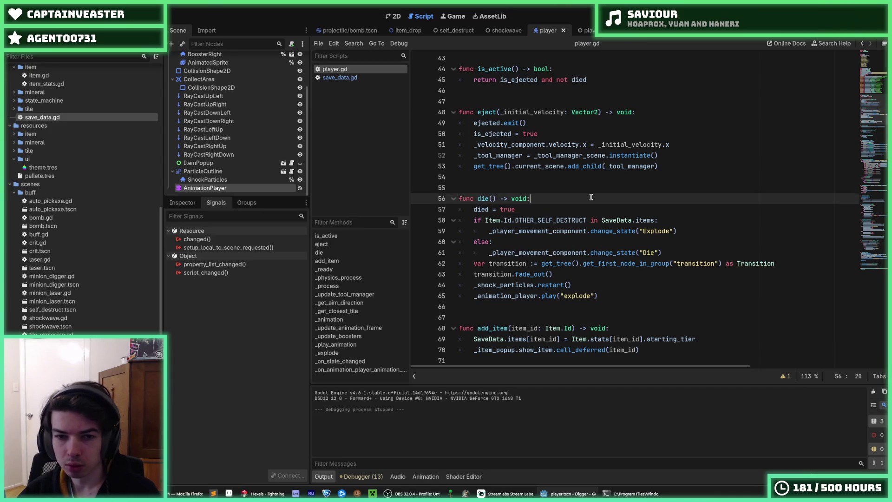
pyautogui.click(579, 209)
pyautogui.click(557, 200)
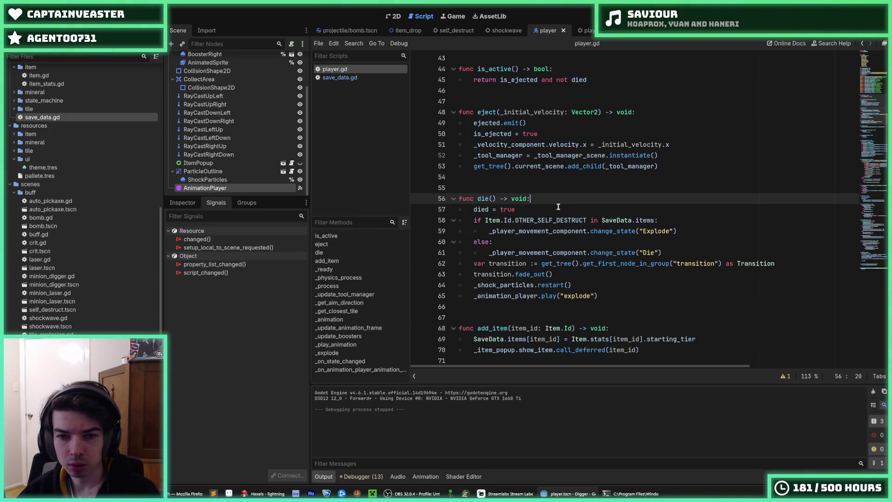
pyautogui.click(558, 206)
pyautogui.click(547, 194)
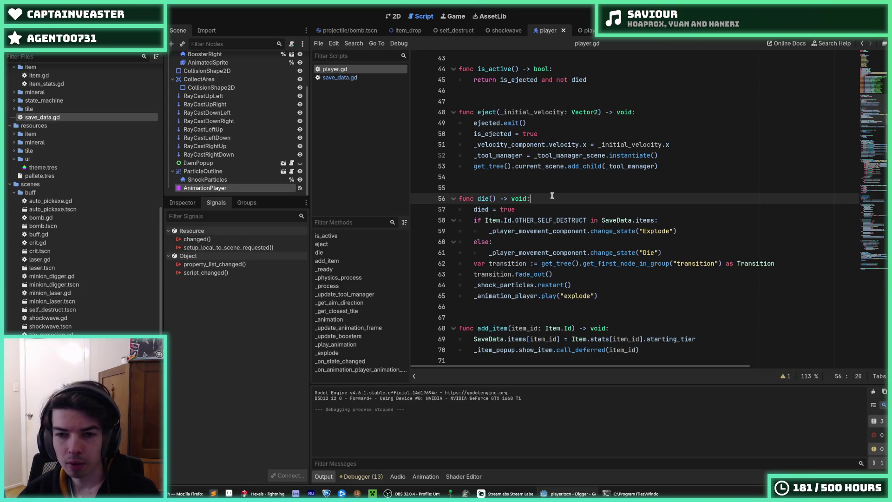
pyautogui.click(557, 202)
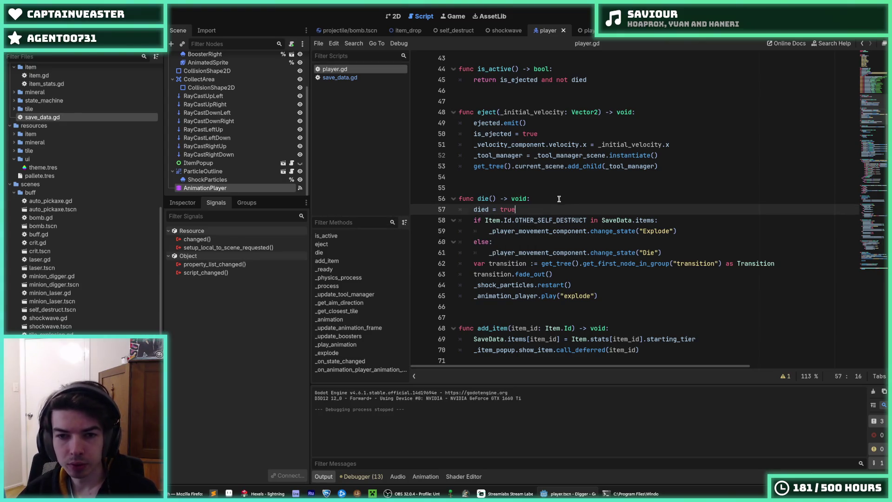
# Step: Check the VOLCANO_1 and VOLCANO_2 quantities in save_data.gd, then run the game
pyautogui.click(369, 78)
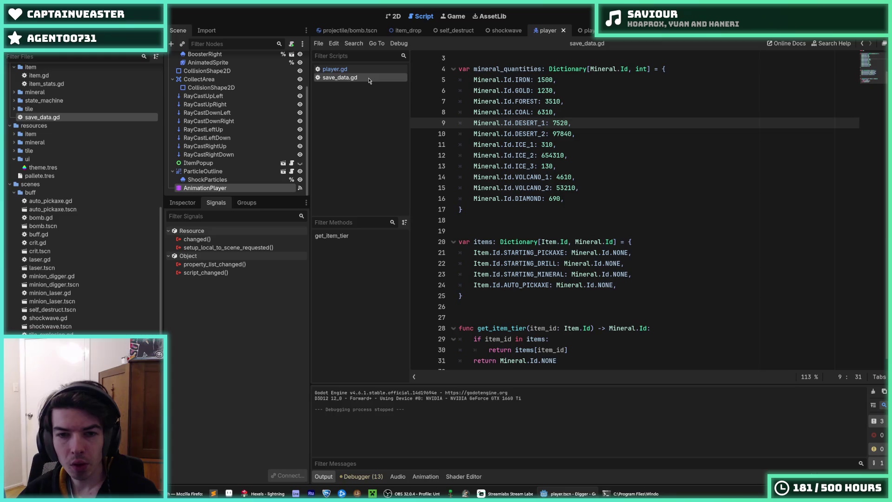
pyautogui.click(578, 190)
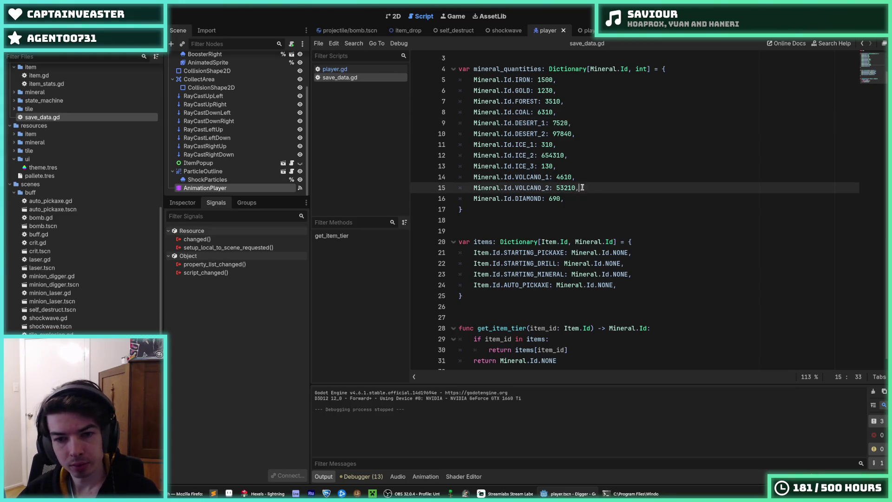
pyautogui.click(588, 181)
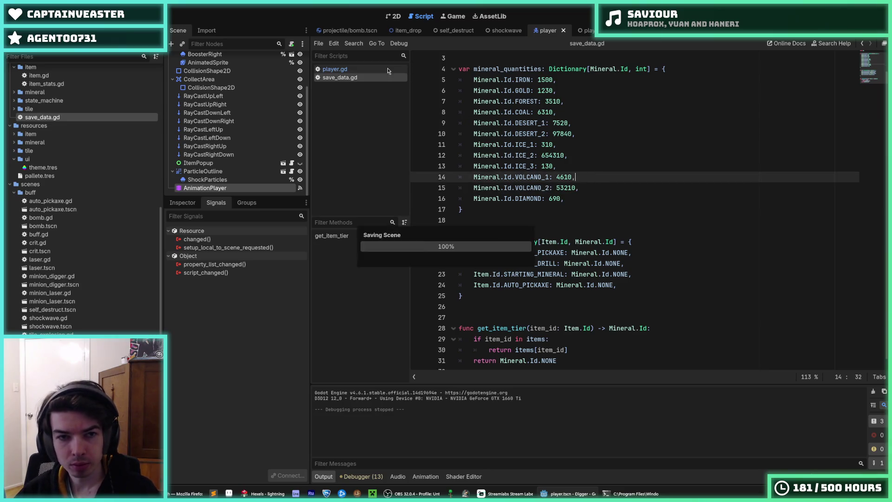
pyautogui.click(381, 69)
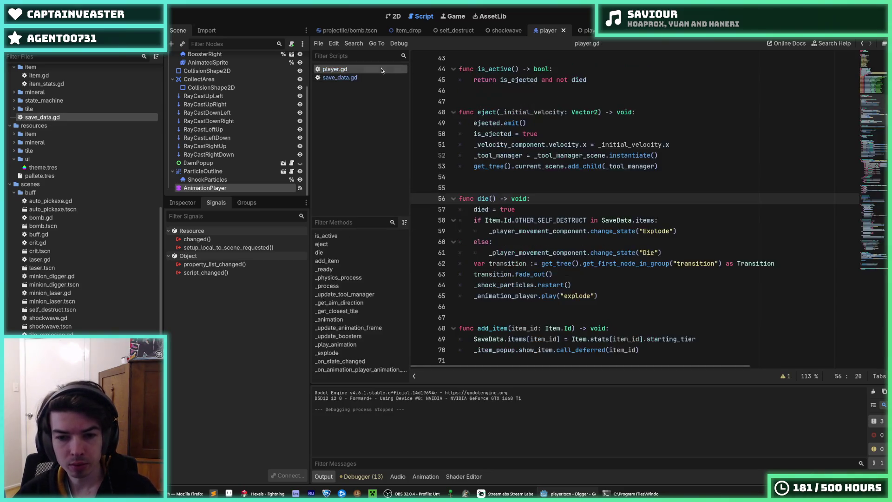
pyautogui.click(669, 144)
pyautogui.press('F5')
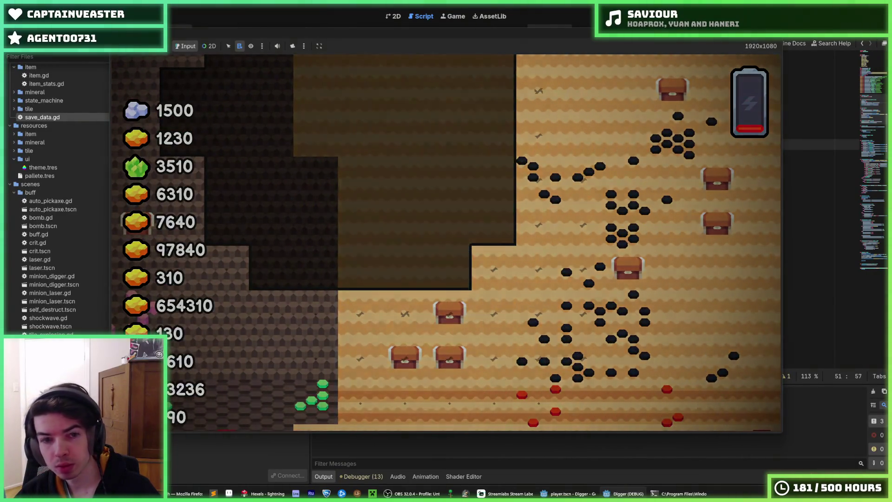
# Step: Add print(Item.Id.OTHER_SELF_DESTRUCT) below died = true in die() and save
pyautogui.scroll(-1, 601, 96)
pyautogui.scroll(-5, 601, 95)
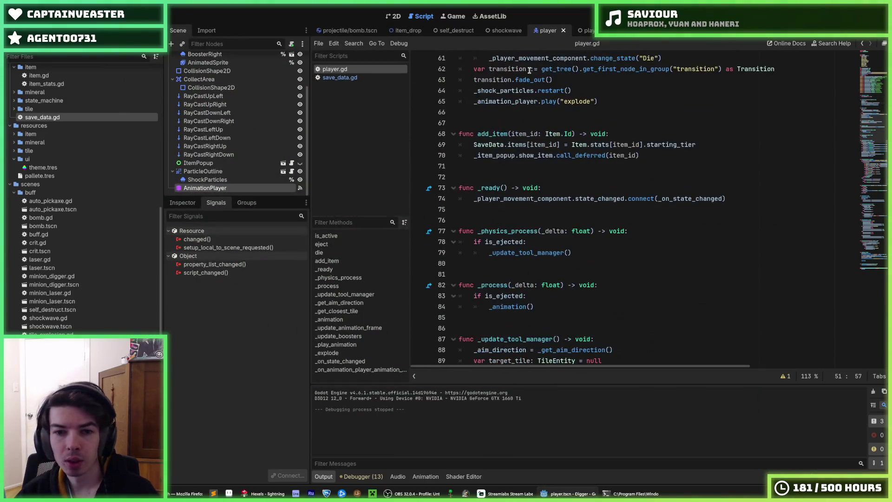
pyautogui.scroll(6, 539, 135)
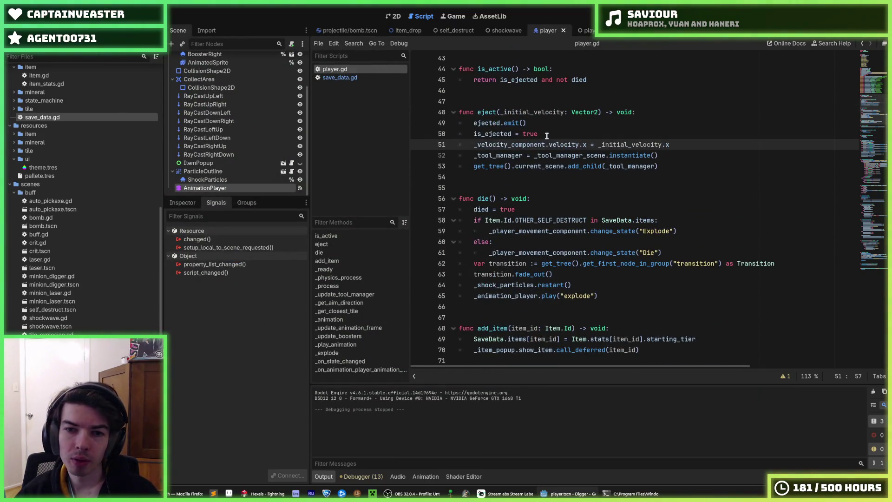
pyautogui.click(653, 208)
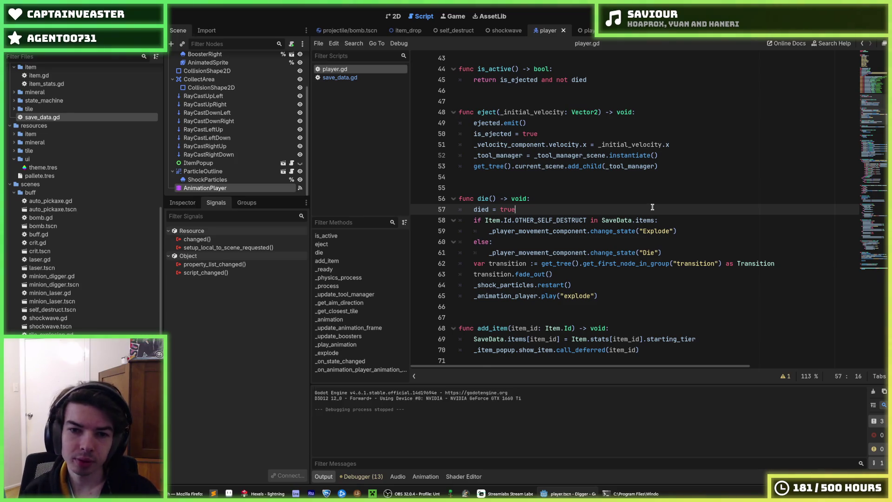
pyautogui.press('Return')
pyautogui.write('print(')
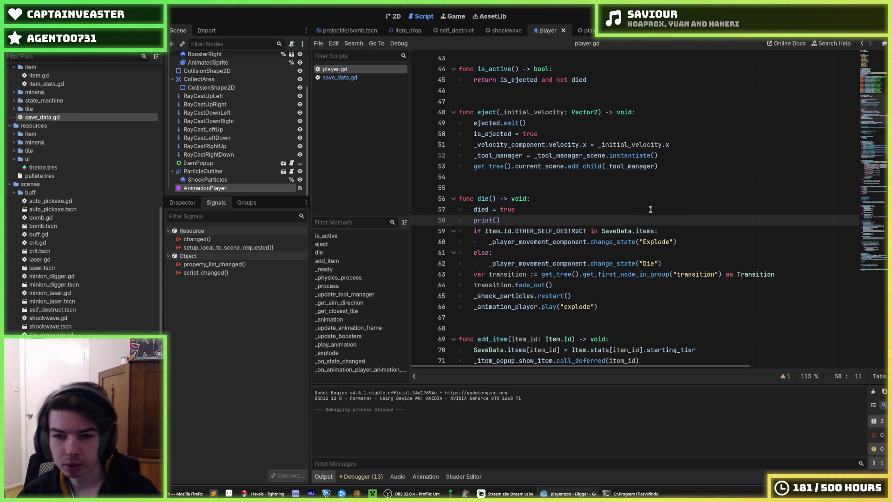
pyautogui.moveTo(587, 229); pyautogui.dragTo(500, 230)
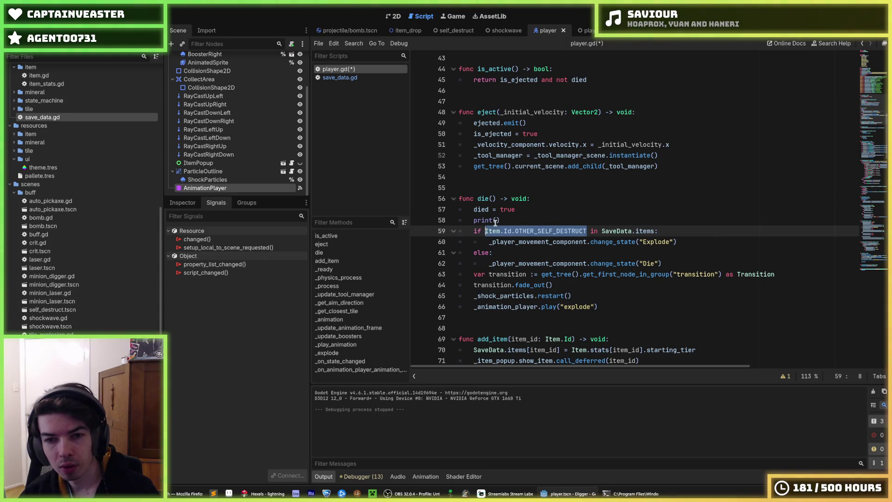
pyautogui.click(495, 221)
pyautogui.write('Item.Id.OTHER_SELF_DESTRUCT')
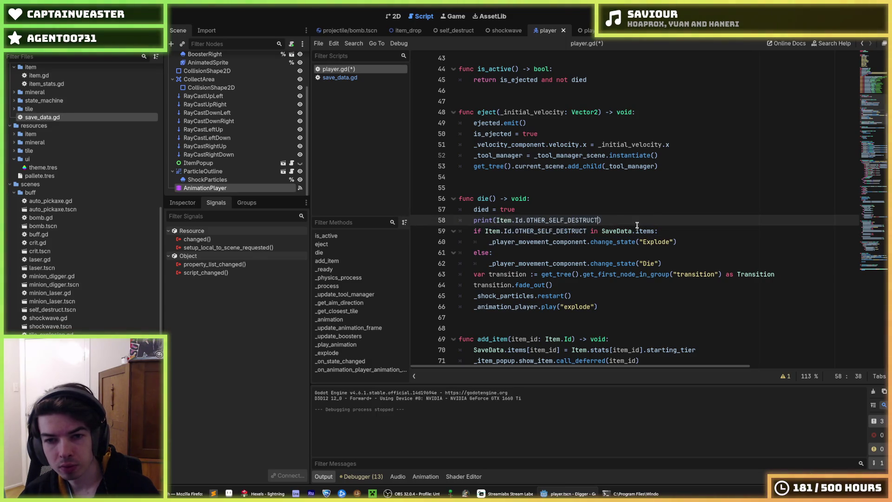
pyautogui.hotkey('ctrl', 's')
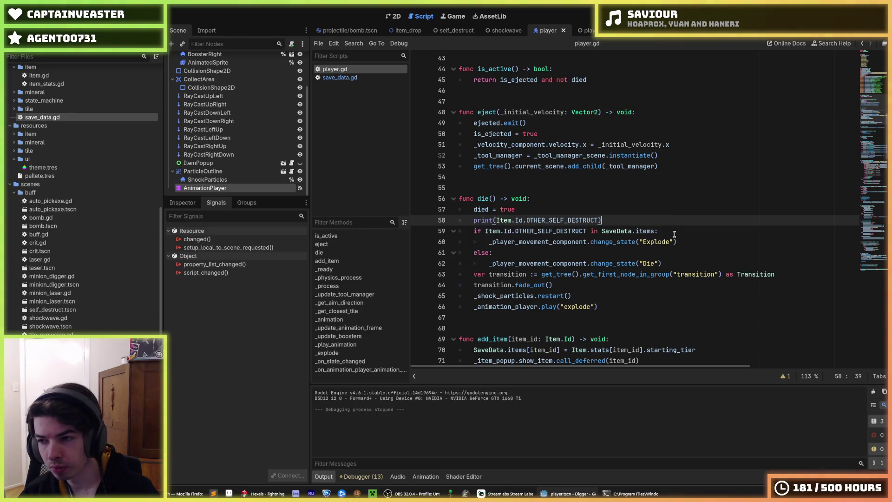
# Step: Change the print argument to SaveData.items and run the game again
pyautogui.click(674, 232)
pyautogui.press('Up')
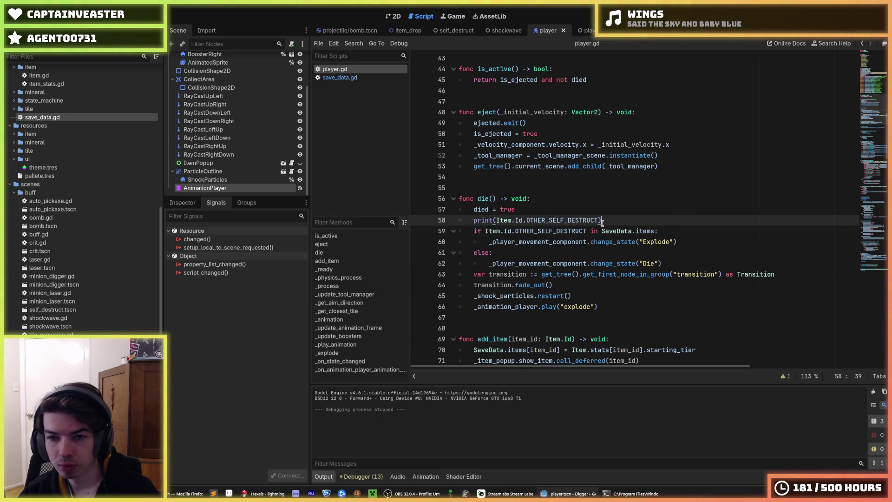
pyautogui.moveTo(602, 230); pyautogui.dragTo(656, 231)
pyautogui.moveTo(600, 220); pyautogui.dragTo(496, 220)
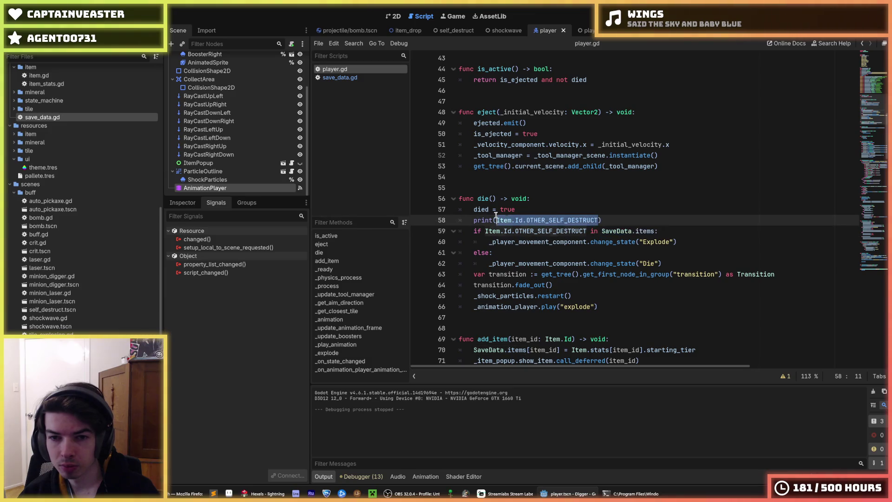
pyautogui.write('SaveData.items')
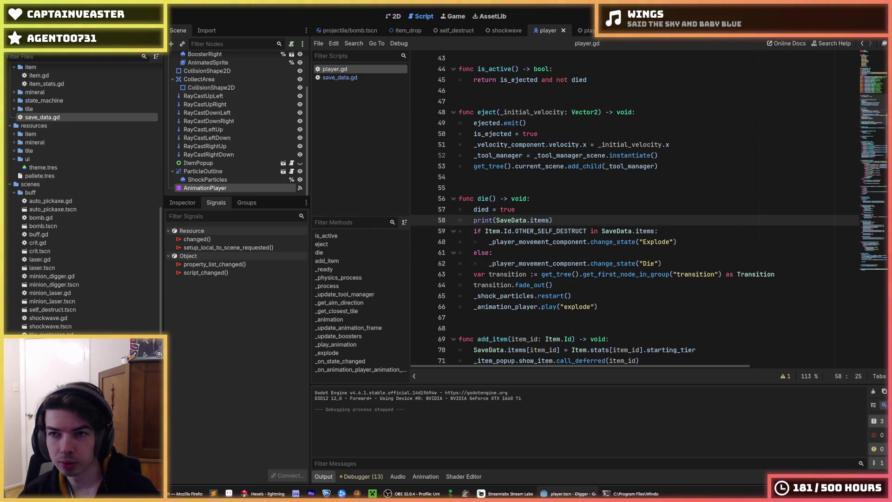
pyautogui.press('F5')
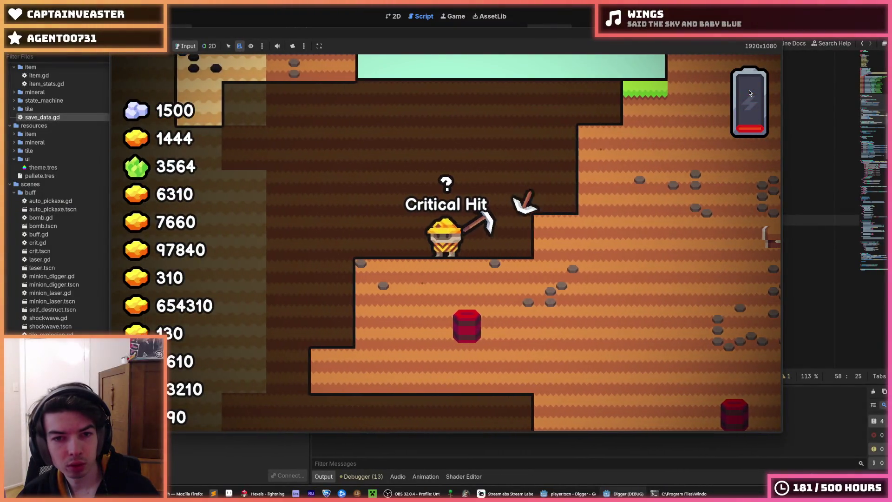
# Step: Stop the game with F8 once the digger has died and logged SaveData.items
pyautogui.press('F8')
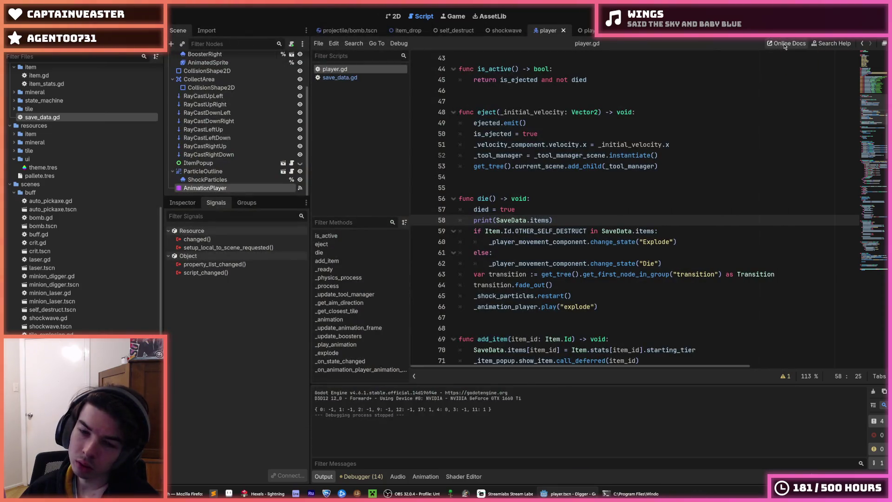
# Step: Switch to save_data.gd and inspect the get_item_tier function
pyautogui.tripleClick(759, 142)
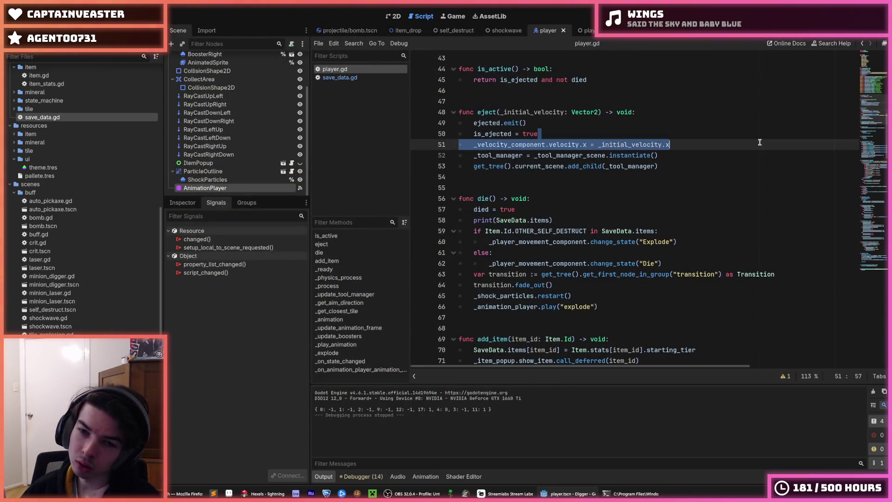
pyautogui.click(746, 166)
pyautogui.click(714, 209)
pyautogui.click(659, 197)
pyautogui.click(636, 217)
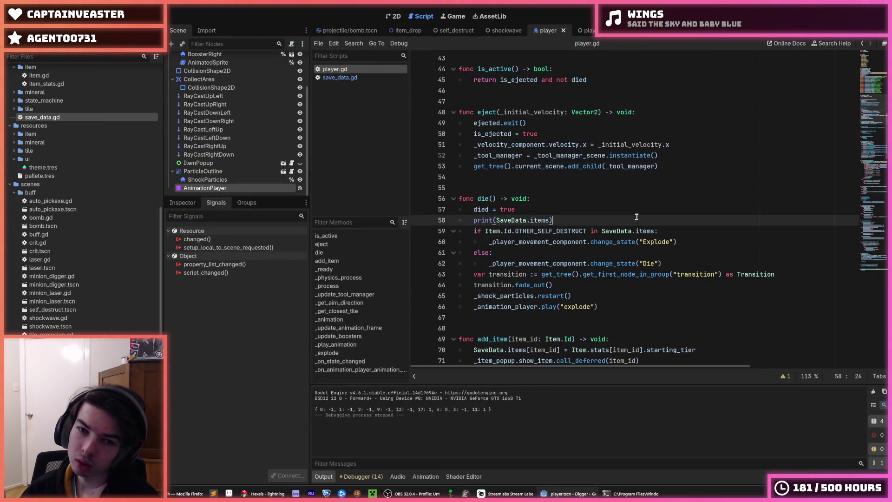
pyautogui.click(620, 209)
pyautogui.click(362, 75)
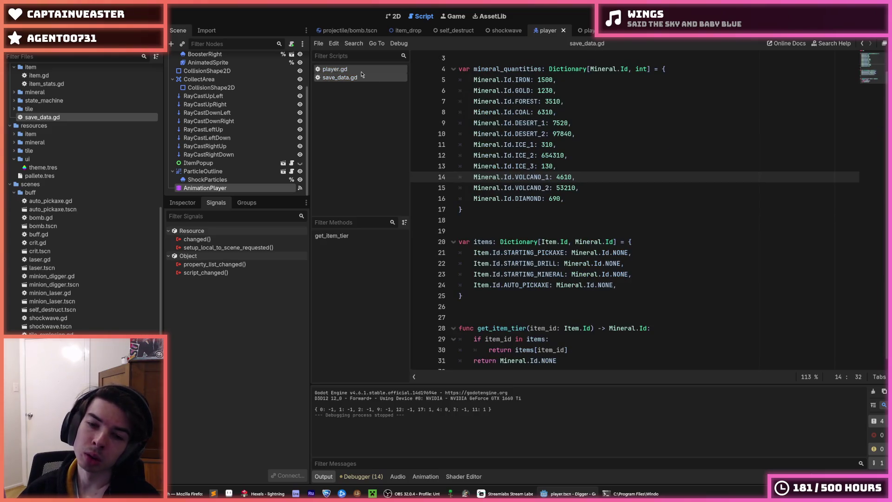
pyautogui.scroll(-1, 576, 140)
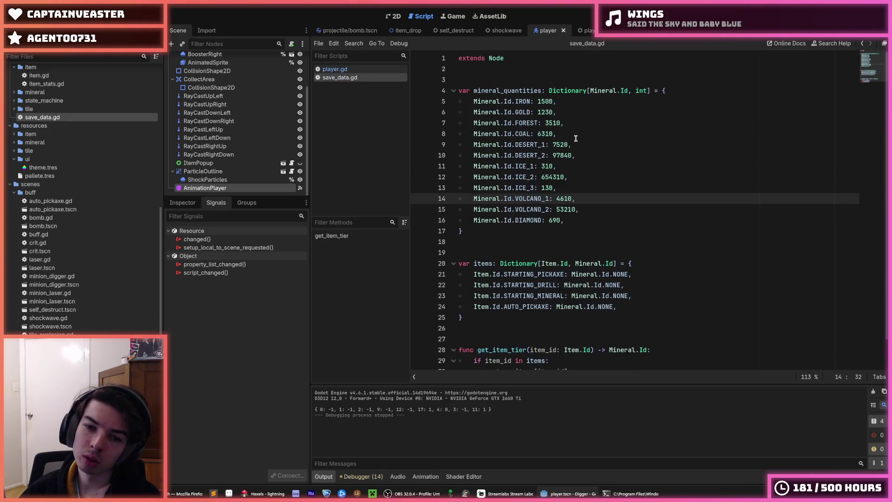
pyautogui.doubleClick(511, 316)
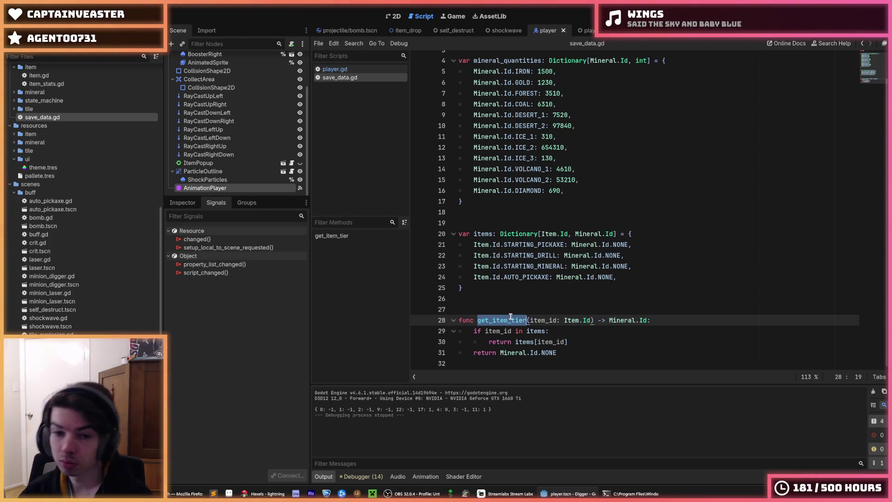
# Step: Examine the items dictionary variable in save_data.gd, then return to player.gd
pyautogui.scroll(1, 510, 316)
pyautogui.scroll(-1, 510, 316)
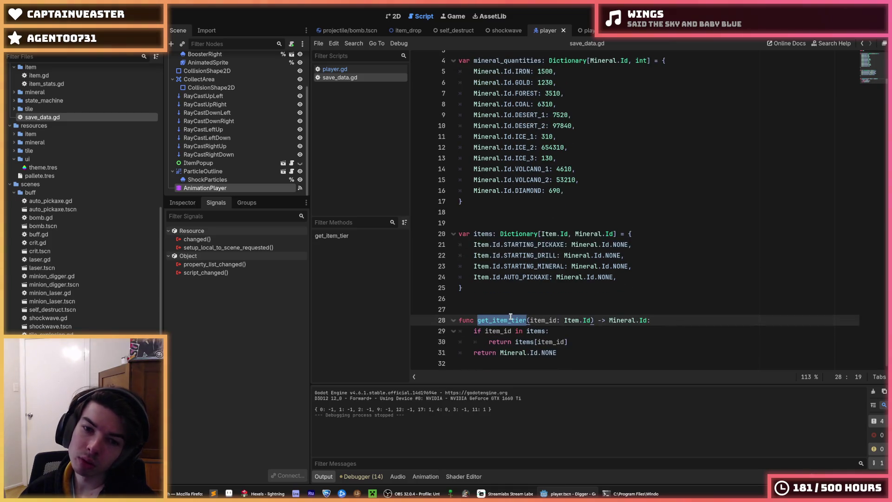
pyautogui.click(515, 286)
pyautogui.scroll(1, 515, 286)
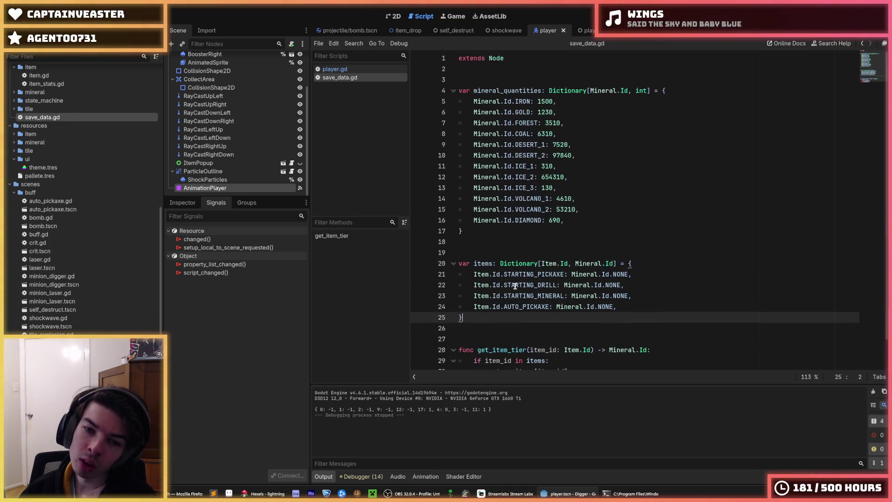
pyautogui.doubleClick(483, 264)
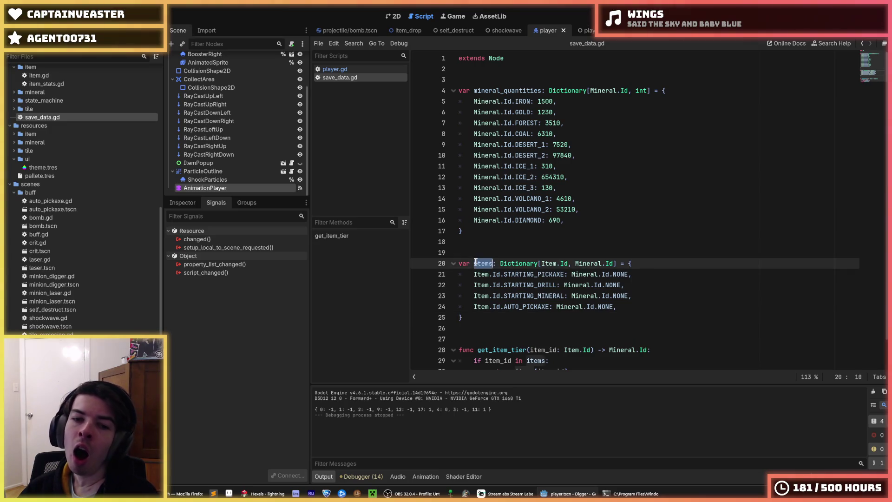
pyautogui.rightClick(483, 263)
pyautogui.click(497, 306)
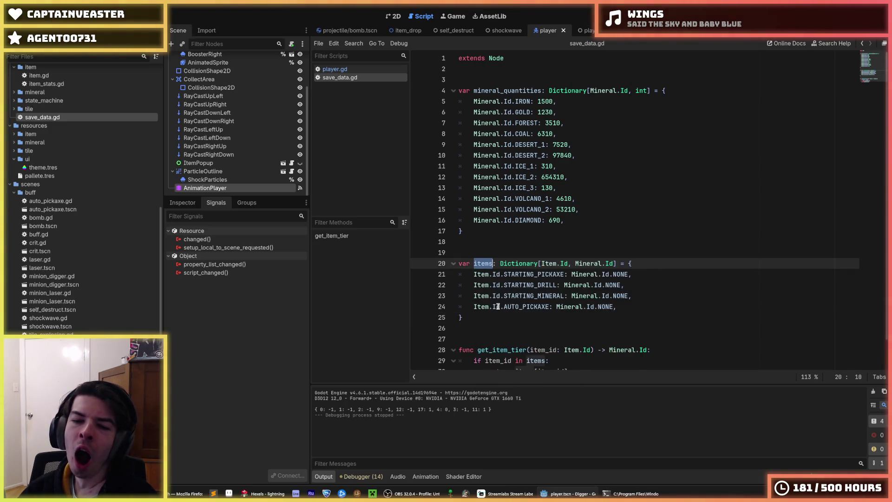
pyautogui.click(474, 253)
pyautogui.doubleClick(480, 263)
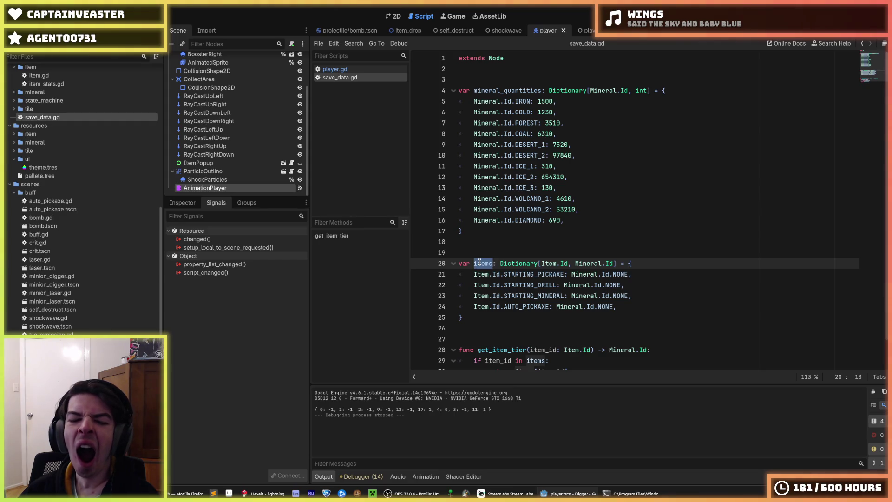
pyautogui.rightClick(480, 262)
pyautogui.click(497, 306)
pyautogui.scroll(-1, 495, 297)
pyautogui.click(495, 285)
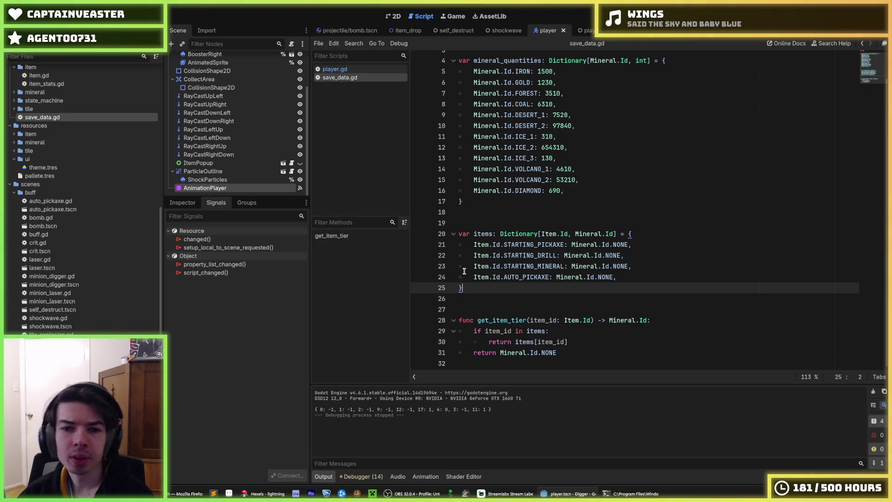
pyautogui.scroll(1, 483, 241)
pyautogui.click(341, 72)
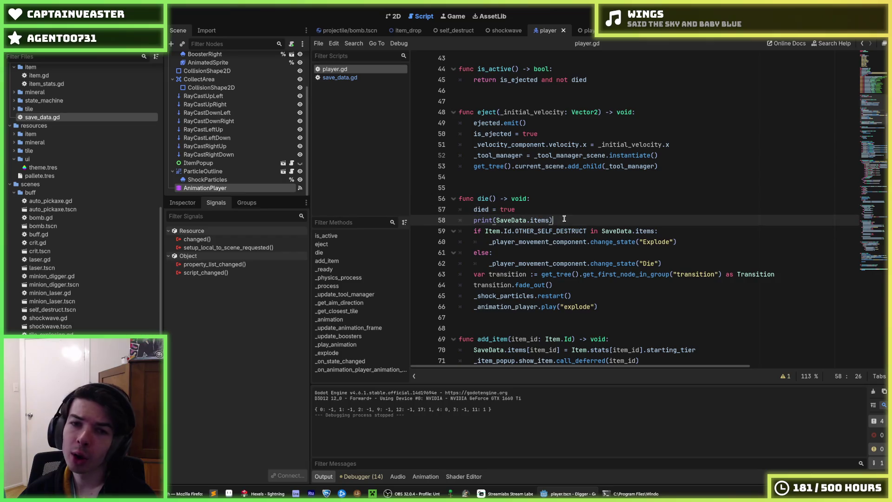
# Step: Copy the print(SaveData.items) statement from die()
pyautogui.click(558, 202)
pyautogui.press('Down')
pyautogui.press('Down')
pyautogui.press('End')
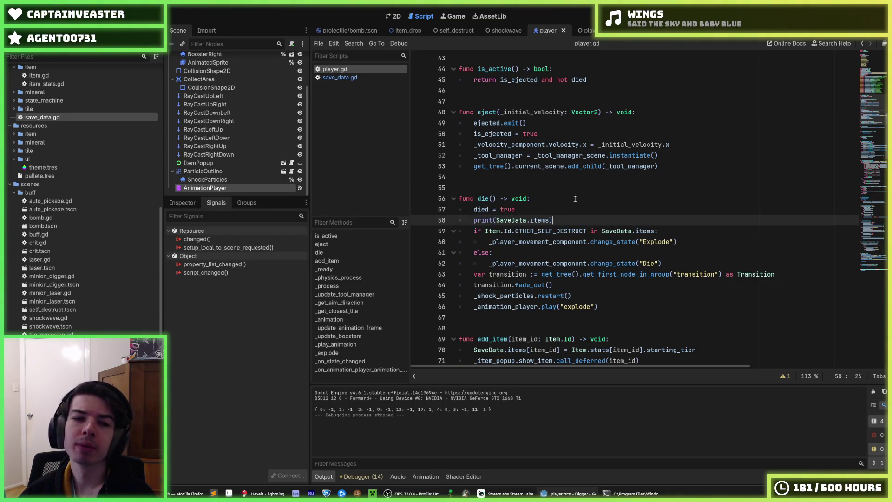
pyautogui.click(578, 211)
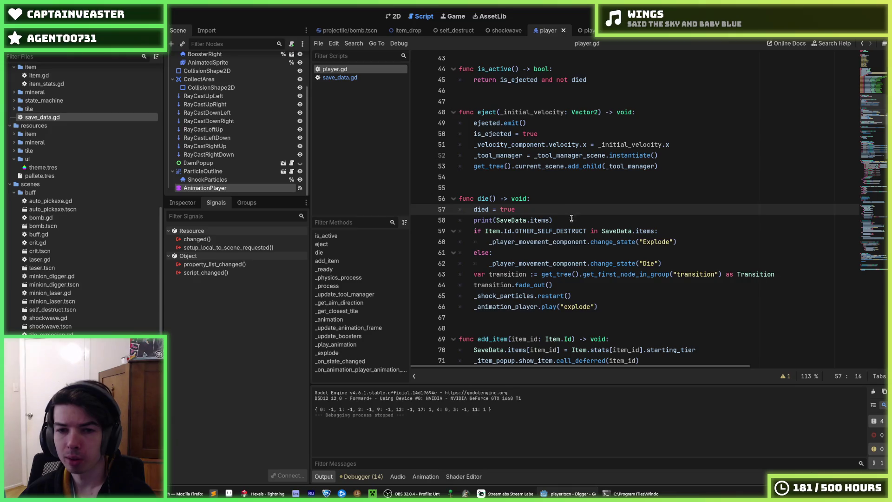
pyautogui.moveTo(572, 219); pyautogui.dragTo(474, 221)
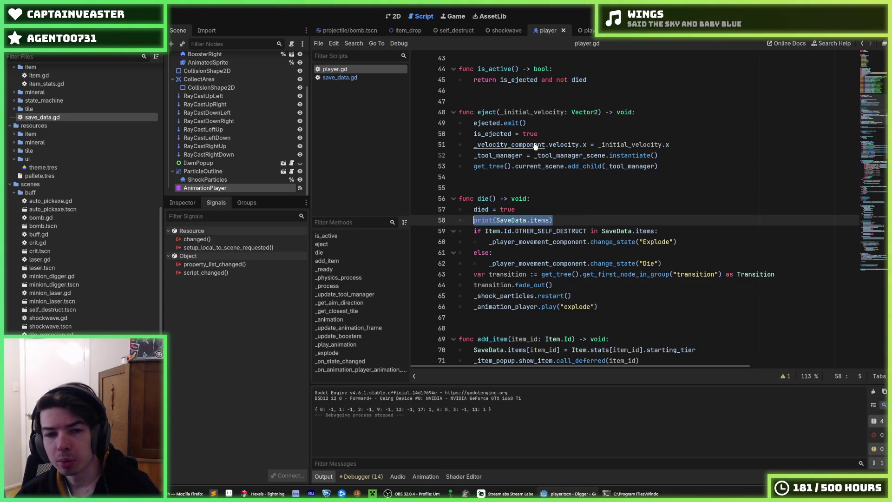
# Step: Paste print(SaveData.items) into _process above 'if is_ejected:', save, and run the game
pyautogui.scroll(-6, 571, 184)
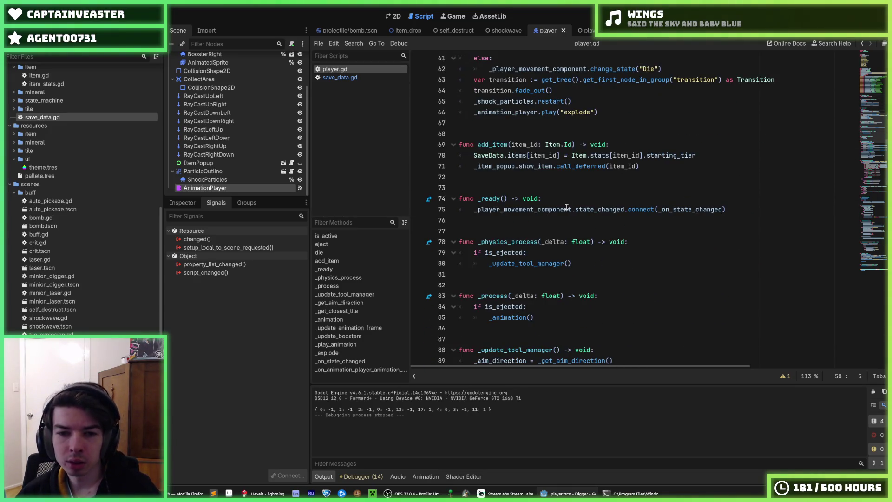
pyautogui.click(648, 245)
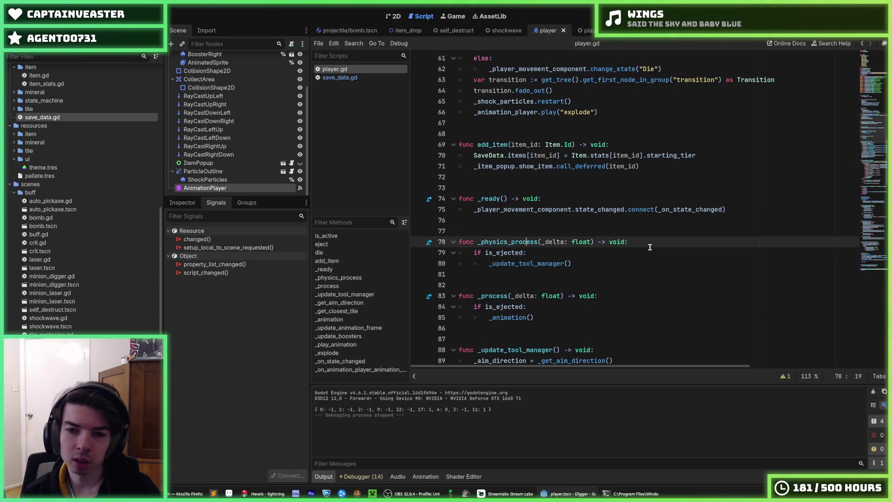
pyautogui.press('Return')
pyautogui.hotkey('ctrl', 'v')
pyautogui.hotkey('ctrl', 's')
pyautogui.hotkey('alt', 'Down')
pyautogui.hotkey('alt', 'Down')
pyautogui.hotkey('alt', 'Down')
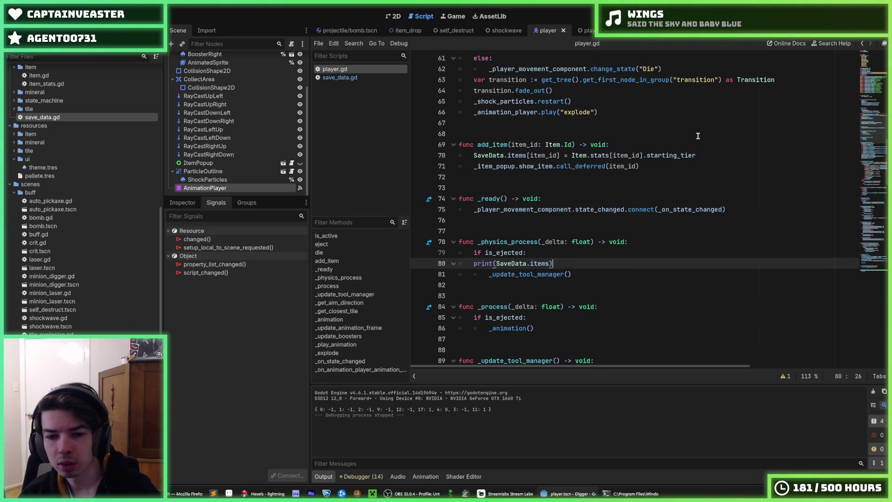
pyautogui.hotkey('alt', 'Up')
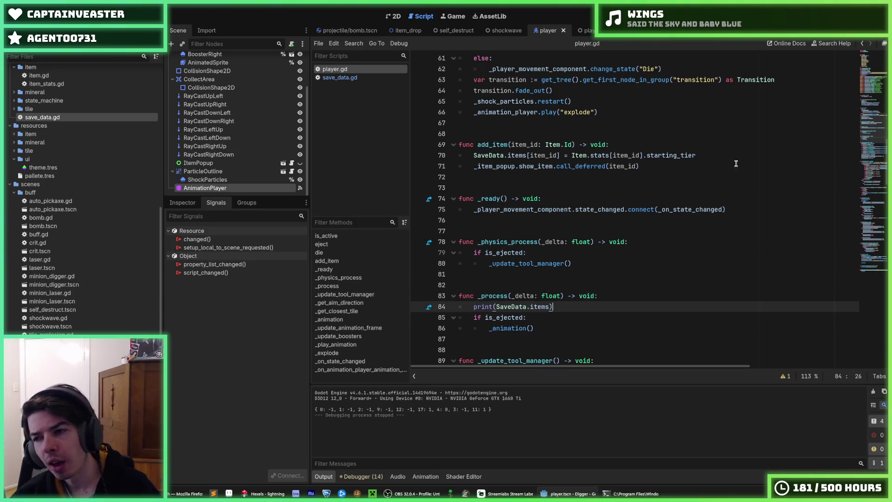
pyautogui.press('F5')
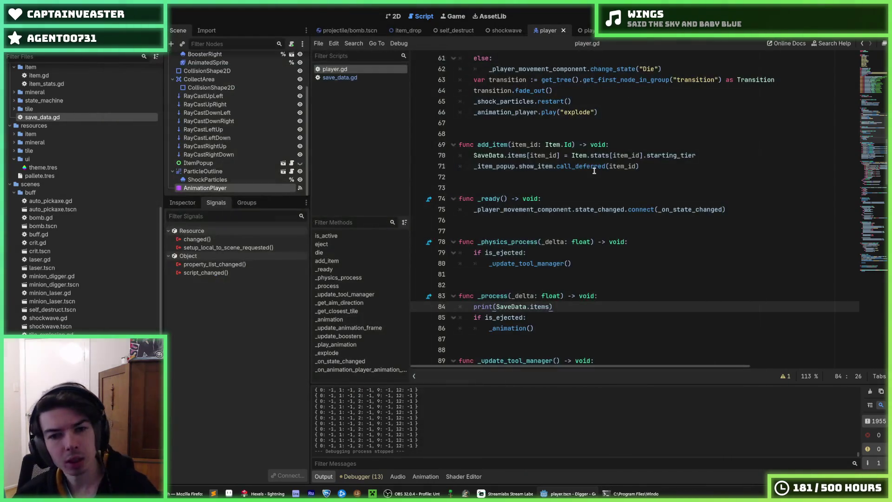
# Step: Print Item.Id.OTHER_SELF_DESTRUCT below print(SaveData.items) in die() and rerun the game
pyautogui.scroll(6, 531, 132)
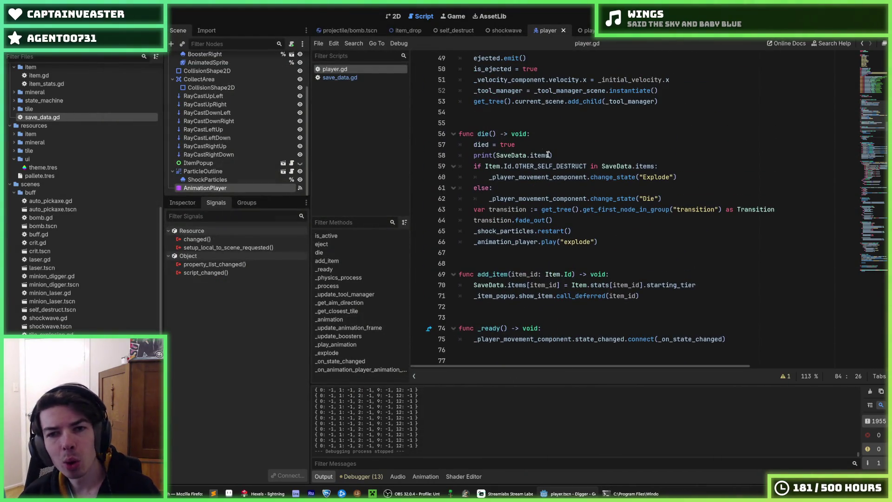
pyautogui.scroll(1, 585, 163)
pyautogui.moveTo(585, 188); pyautogui.dragTo(583, 177)
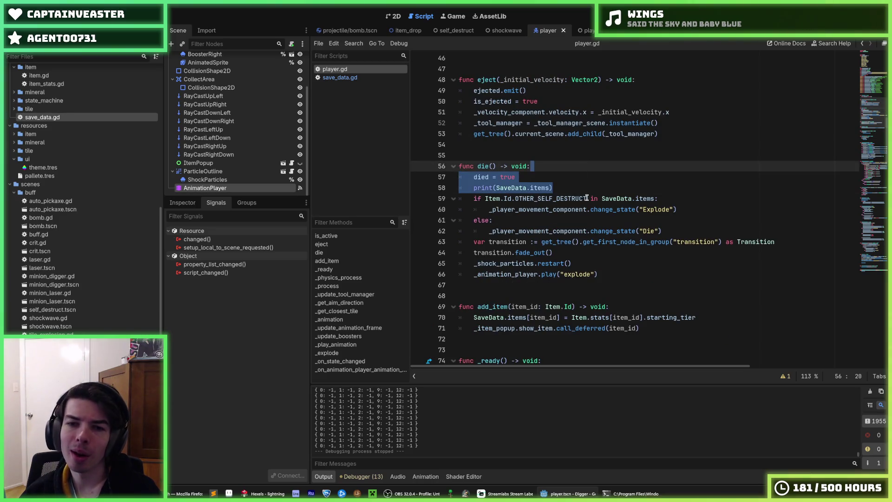
pyautogui.click(586, 198)
pyautogui.click(572, 187)
pyautogui.press('Return')
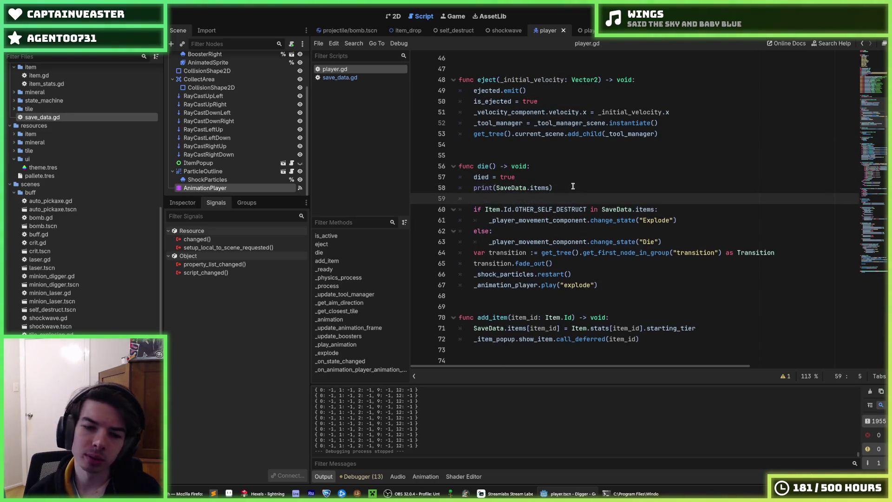
pyautogui.write('print(Item.Id.OTHER_SELF_DESTRUCT')
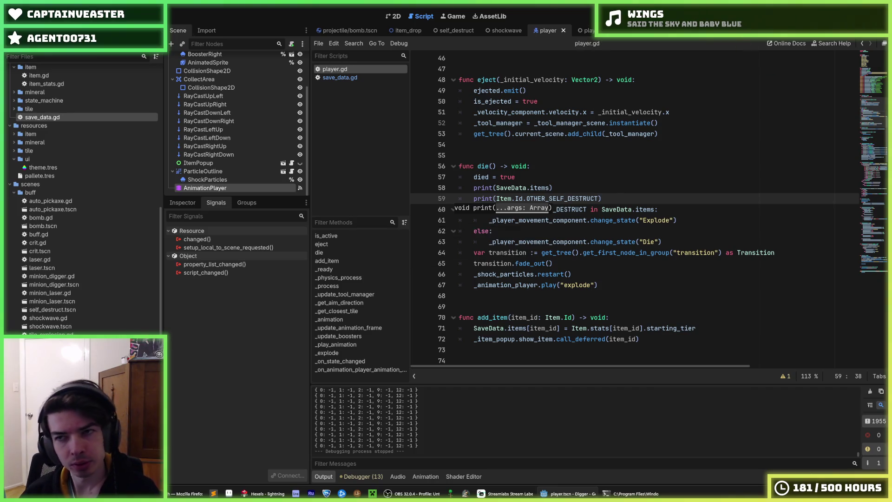
pyautogui.press('F5')
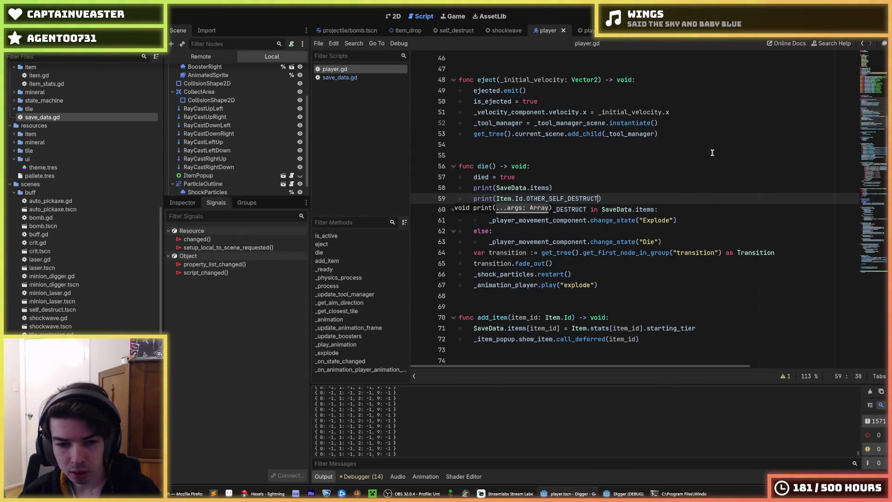
# Step: Look up the SaveData.items reference used in die()'s self-destruct check
pyautogui.scroll(-2, 859, 456)
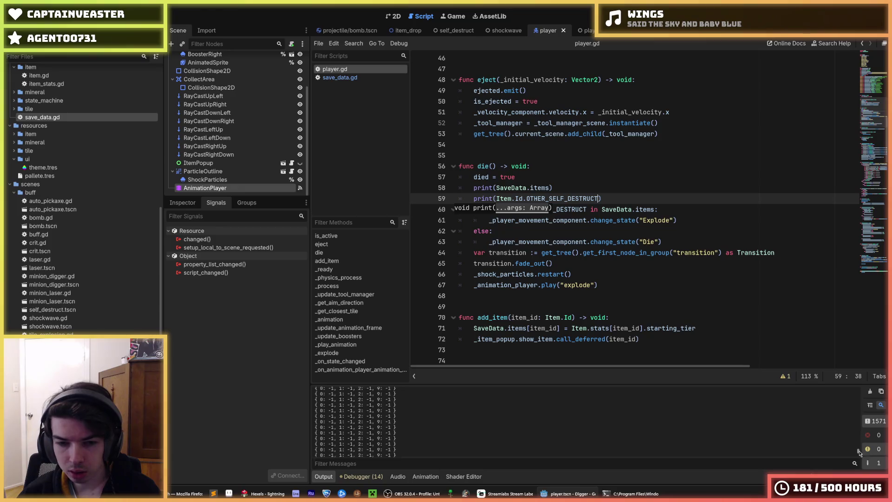
pyautogui.moveTo(859, 455); pyautogui.dragTo(859, 452)
pyautogui.scroll(1, 858, 453)
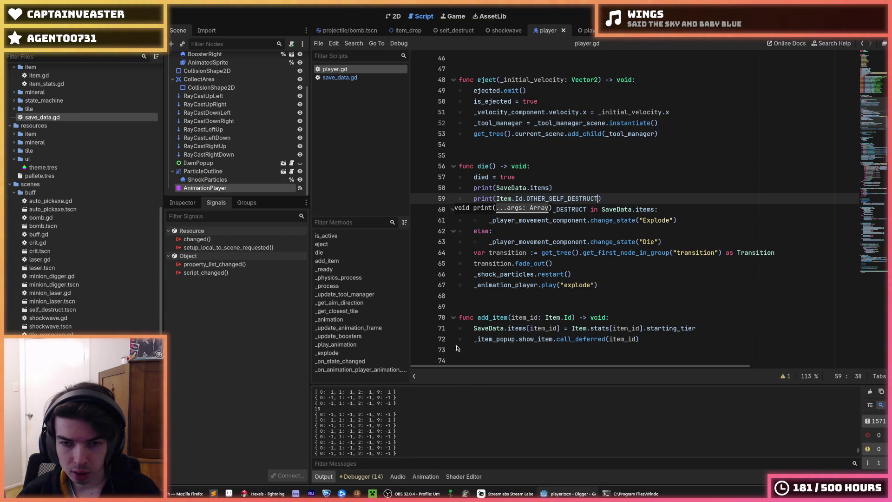
pyautogui.click(577, 199)
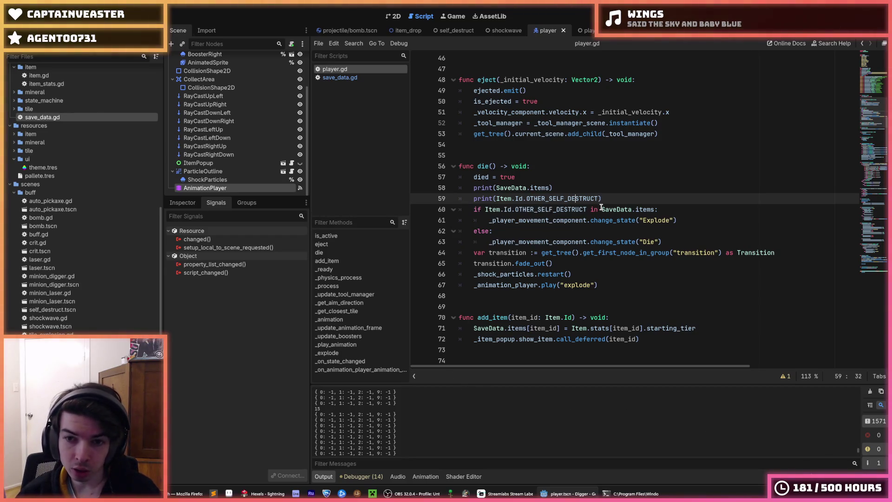
pyautogui.moveTo(602, 209); pyautogui.dragTo(653, 209)
pyautogui.click(654, 209)
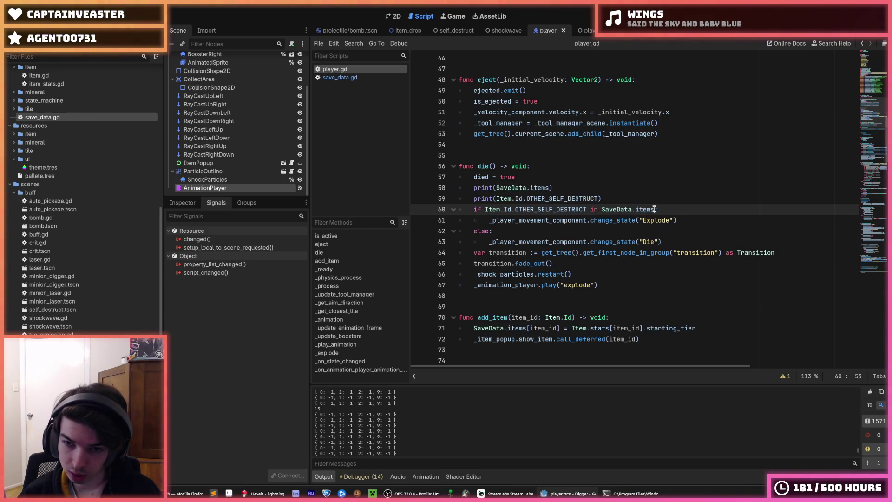
# Step: Move the explode animation call up into the self-destruct if-block and indent it
pyautogui.click(575, 285)
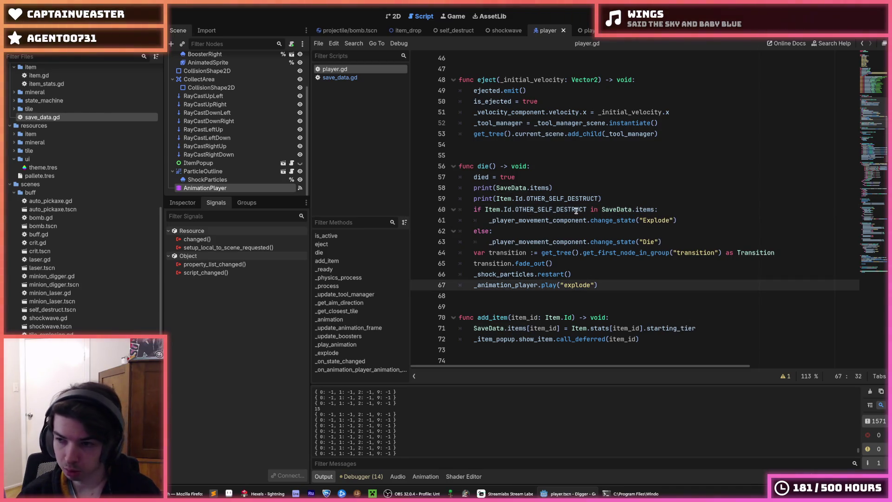
pyautogui.hotkey('alt', 'Up')
pyautogui.hotkey('alt', 'Up')
pyautogui.hotkey('alt', 'Up')
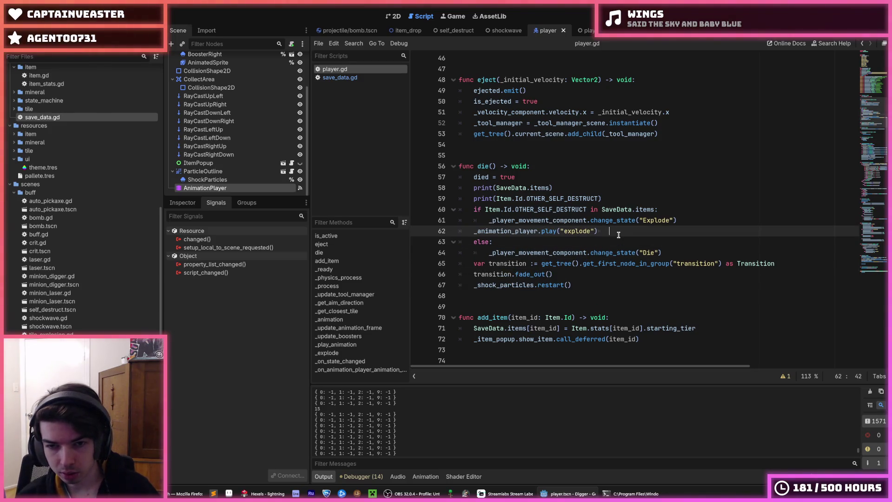
pyautogui.press('BackSpace')
pyautogui.press('Tab')
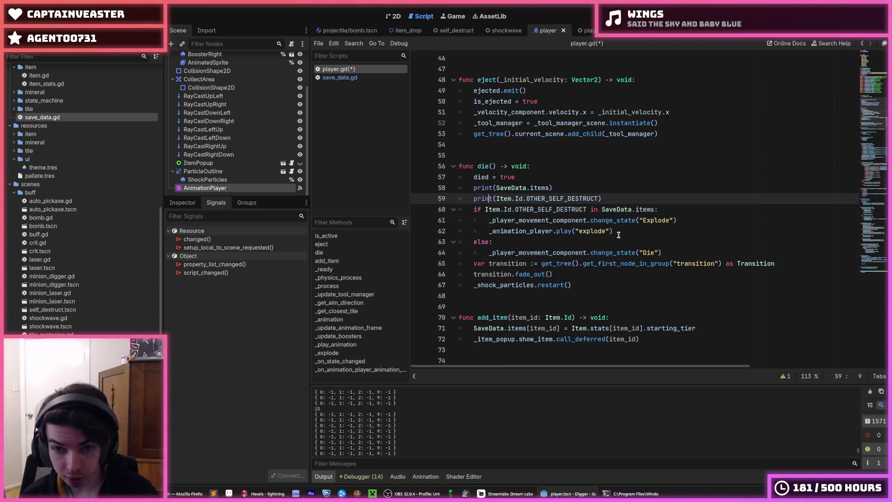
# Step: Delete the two debug print lines from die()
pyautogui.press('Up')
pyautogui.press('Up')
pyautogui.press('Up')
pyautogui.press('End')
pyautogui.hotkey('shift', 'Up')
pyautogui.hotkey('shift', 'Up')
pyautogui.press('BackSpace')
# Step: Select the transition and fade-out lines in die()
pyautogui.press('Down')
pyautogui.press('Down')
pyautogui.press('Down')
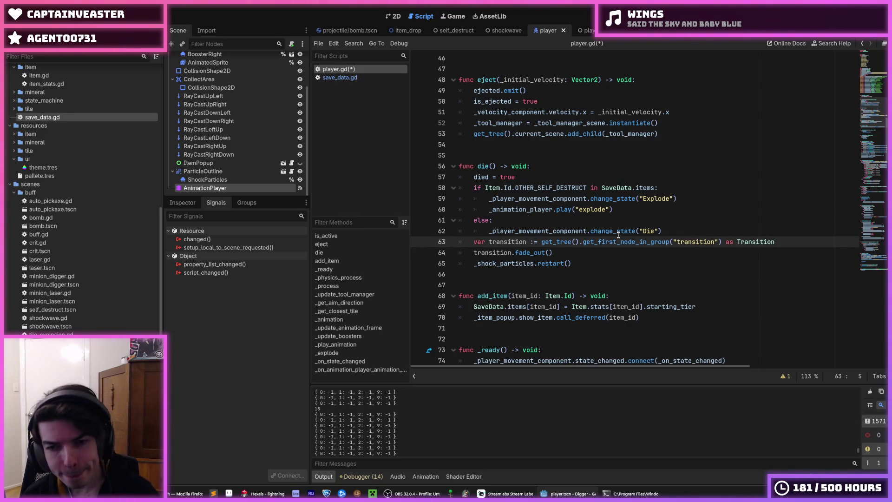
pyautogui.press('Down')
pyautogui.press('Up')
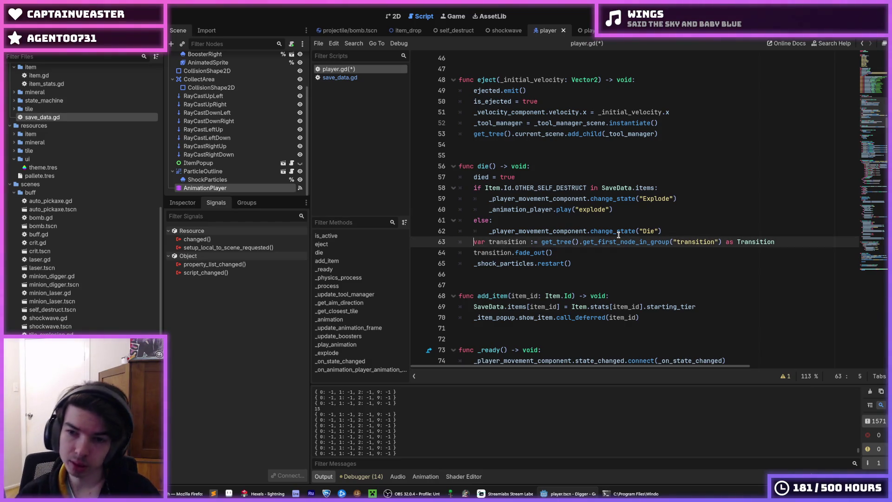
pyautogui.moveTo(552, 252); pyautogui.dragTo(471, 246)
pyautogui.hotkey('ctrl', 'c')
pyautogui.moveTo(586, 250); pyautogui.dragTo(486, 237)
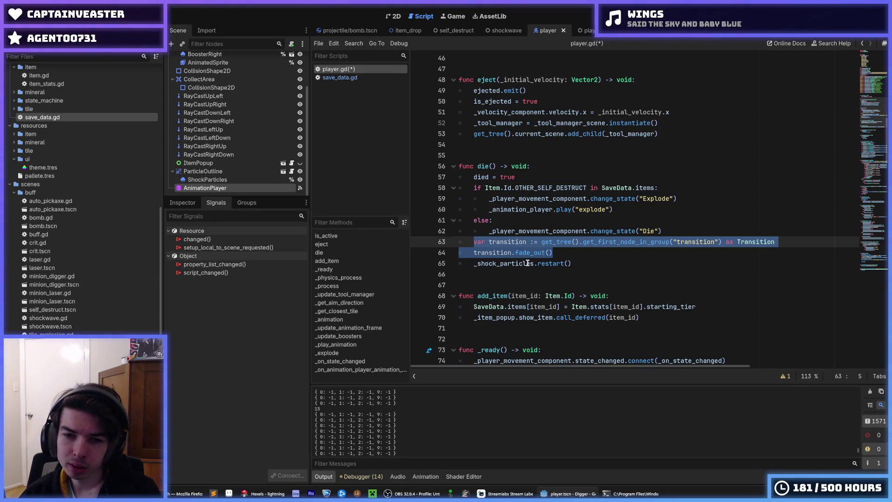
# Step: Indent the transition lines under else and paste them into _explode() above queue_free()
pyautogui.press('Tab')
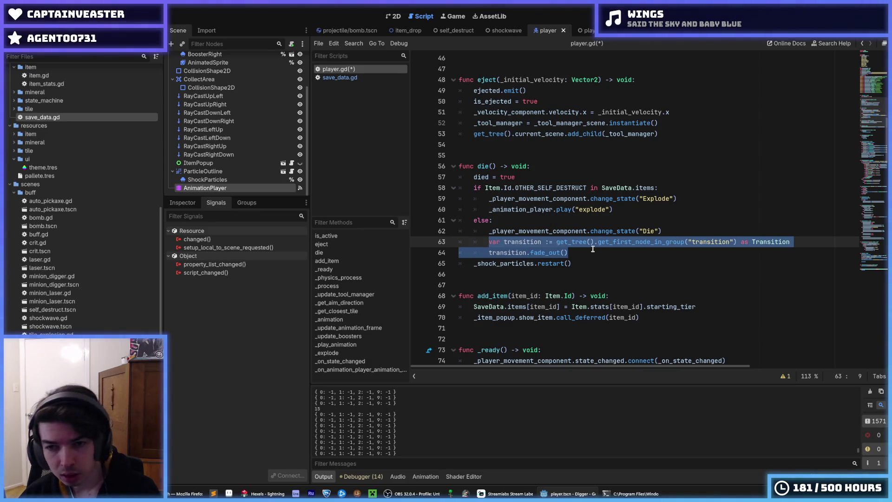
pyautogui.scroll(-20, 541, 231)
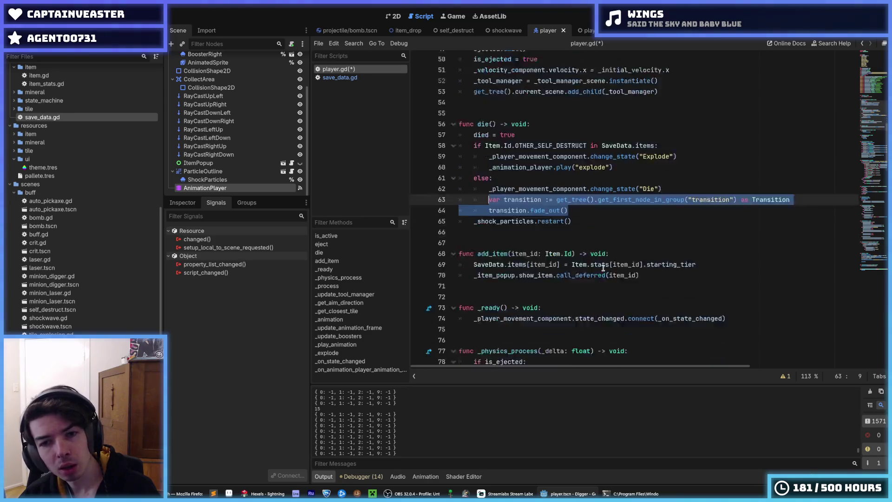
pyautogui.scroll(-10, 584, 300)
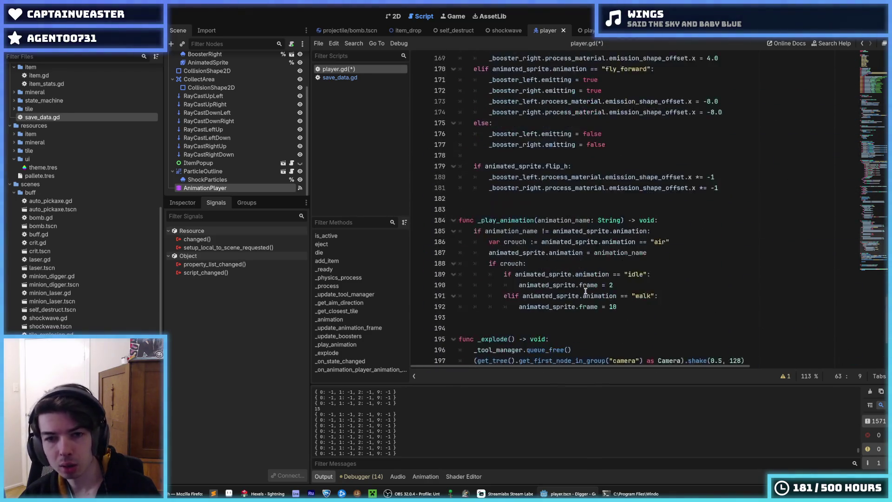
pyautogui.click(541, 250)
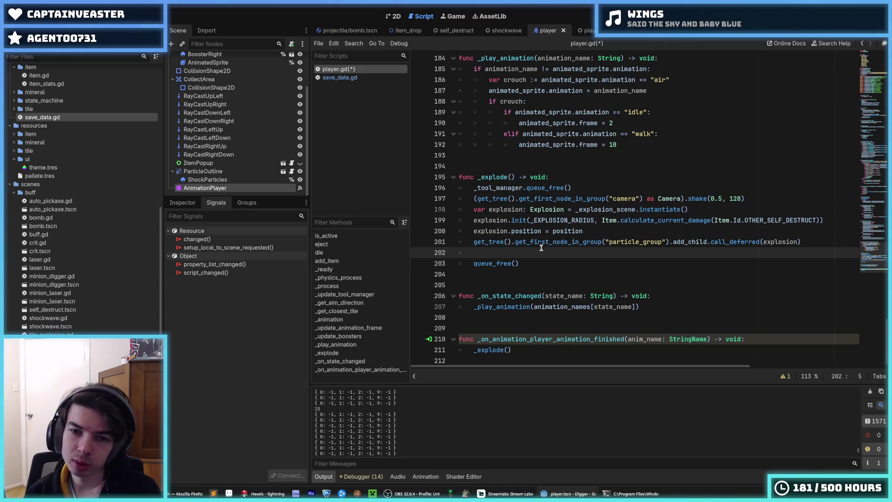
pyautogui.hotkey('alt', 'Down')
pyautogui.hotkey('ctrl', 'v')
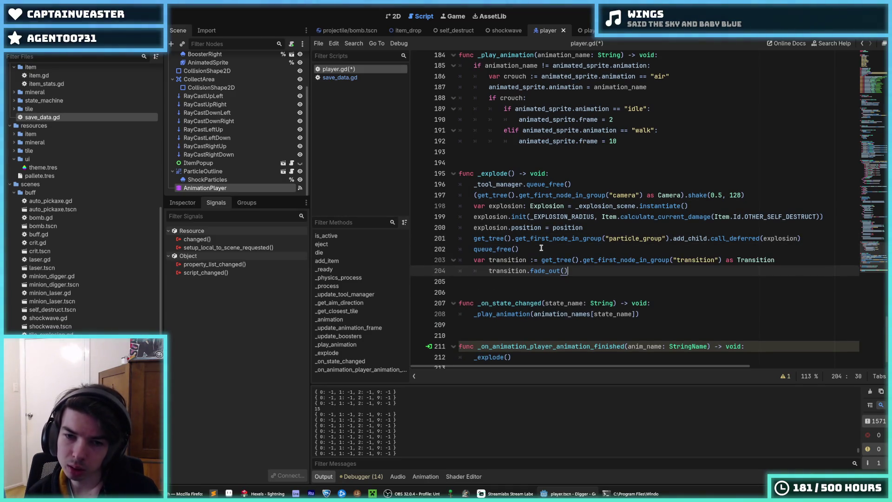
pyautogui.hotkey('shift', 'Up')
pyautogui.hotkey('alt', 'Up')
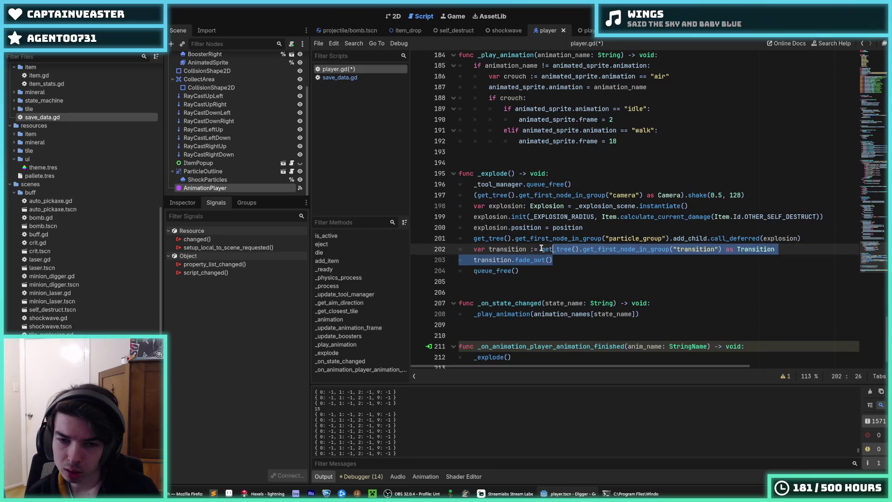
pyautogui.click(541, 249)
# Step: Save player.gd and review the fade-out and shock particle lines in die()
pyautogui.click(636, 227)
pyautogui.hotkey('ctrl', 's')
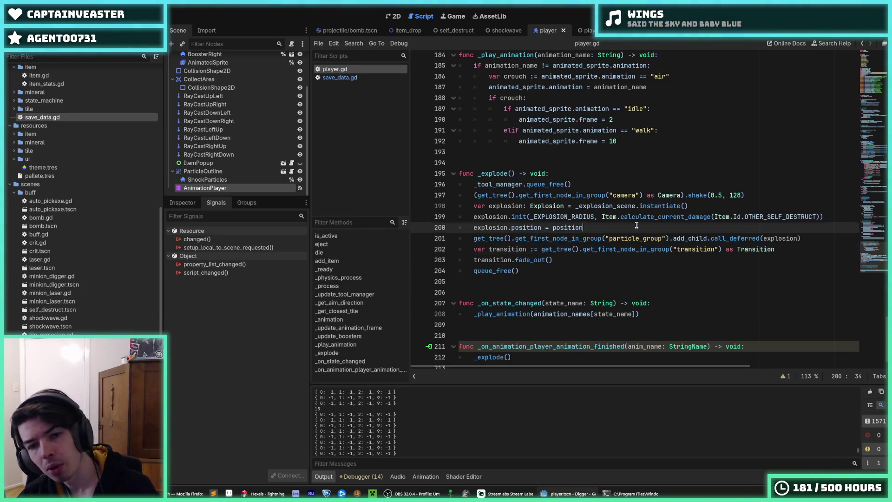
pyautogui.click(625, 238)
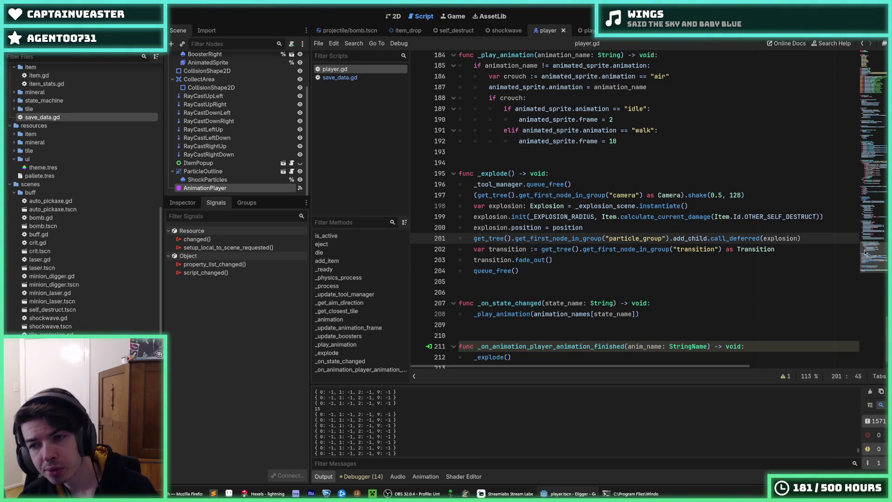
pyautogui.click(873, 60)
pyautogui.scroll(-15, 743, 112)
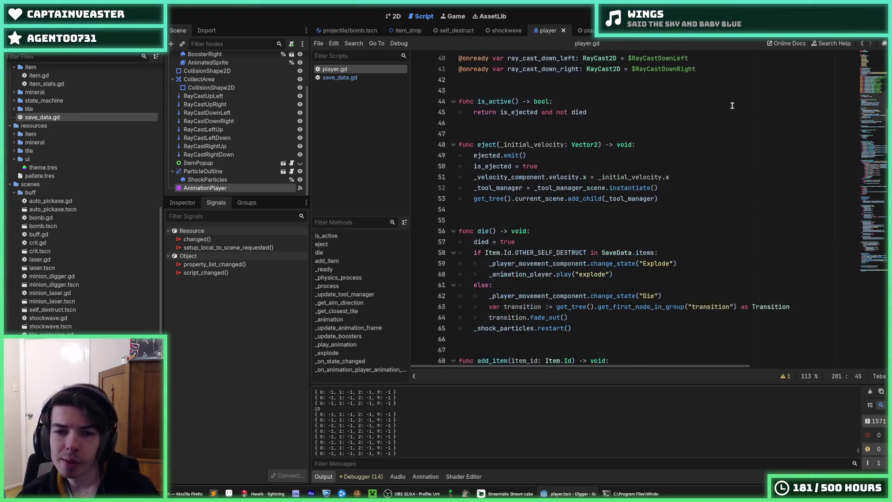
pyautogui.click(662, 248)
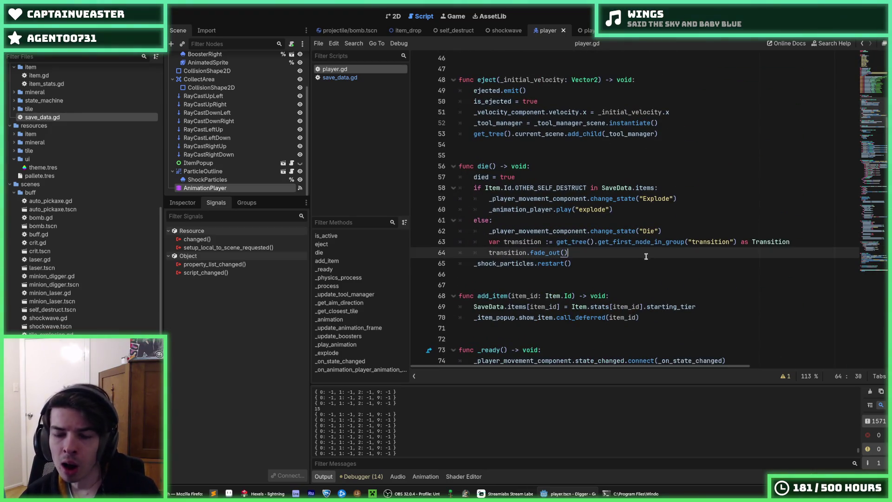
pyautogui.click(633, 263)
pyautogui.click(618, 253)
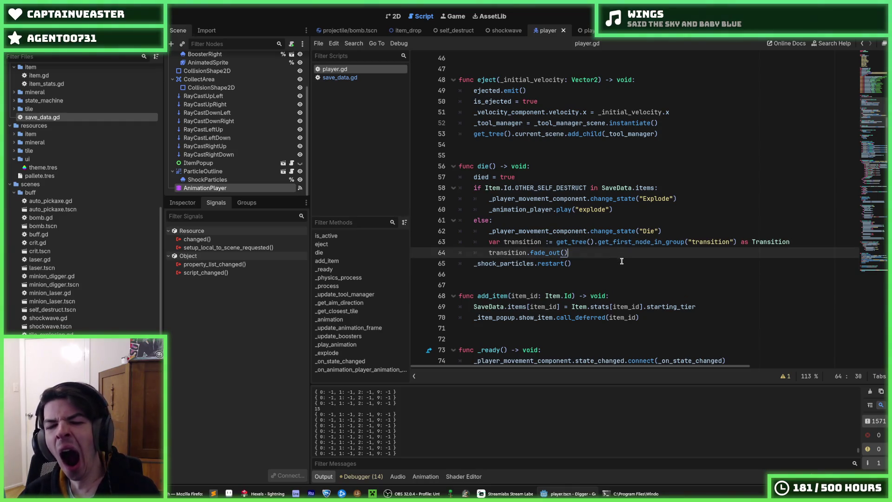
pyautogui.click(625, 264)
pyautogui.hotkey('ctrl', 's')
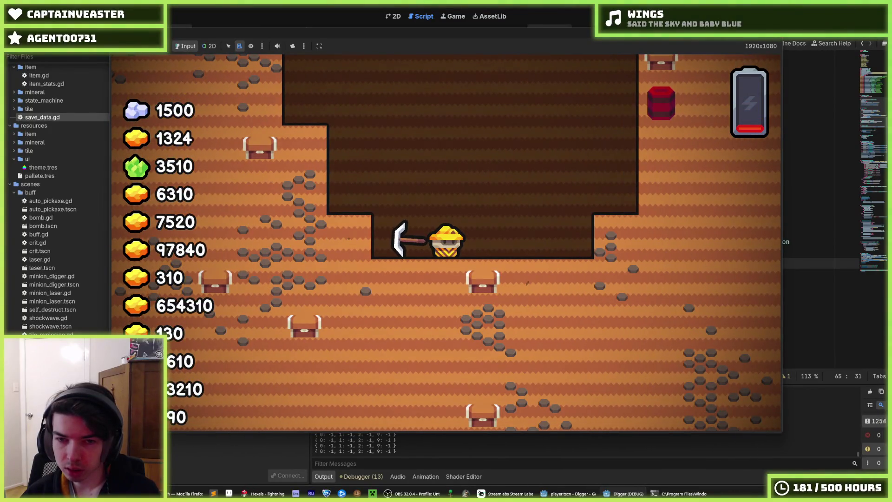
# Step: Stop the running digger game test with F8
pyautogui.press('F8')
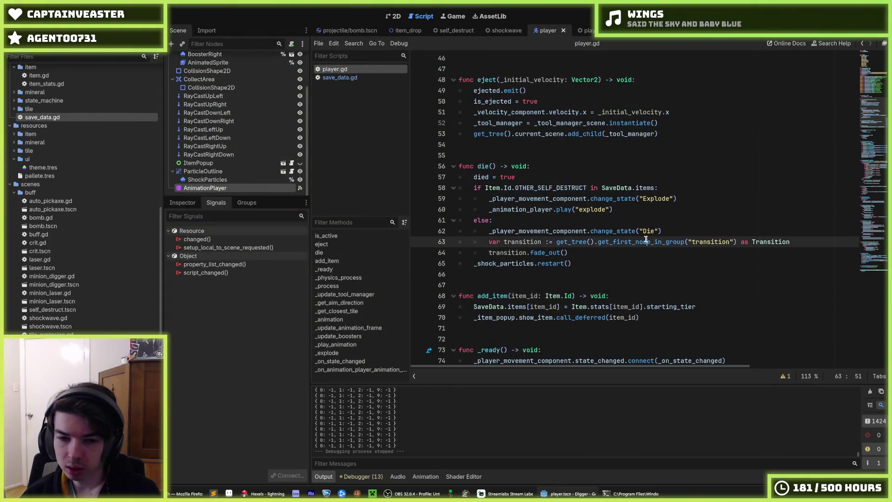
# Step: Replace AUTO_PICKAXE with OTHER_SELF_DESTRUCT in save_data.gd's starting items and test-run the game
pyautogui.scroll(-5, 598, 276)
pyautogui.moveTo(627, 199); pyautogui.dragTo(629, 185)
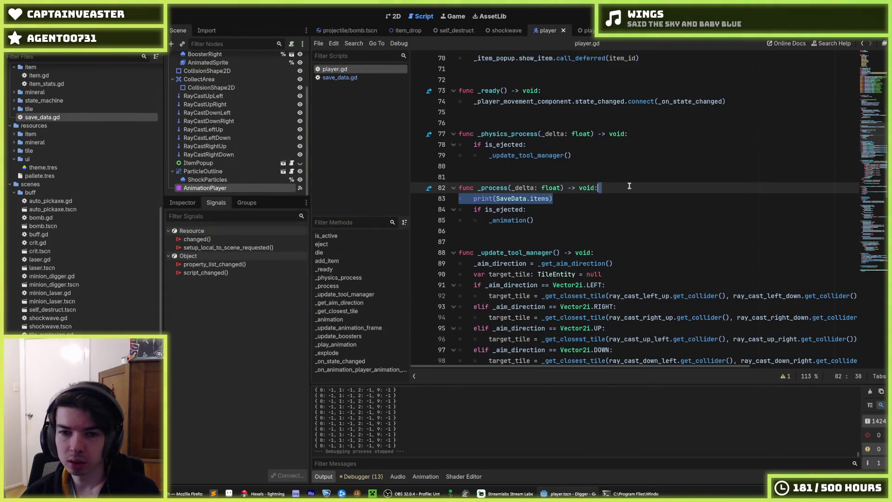
pyautogui.keyDown('ctrl'); pyautogui.click(509, 199); pyautogui.keyUp('ctrl')
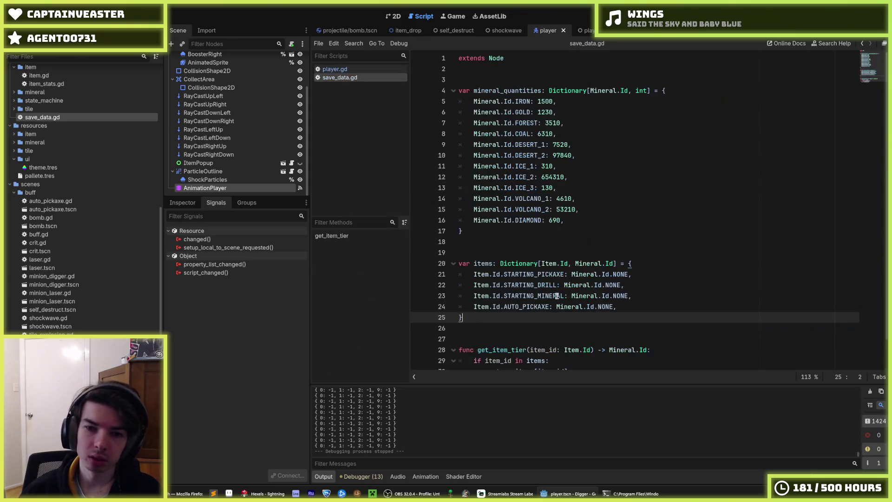
pyautogui.doubleClick(521, 307)
pyautogui.write('self')
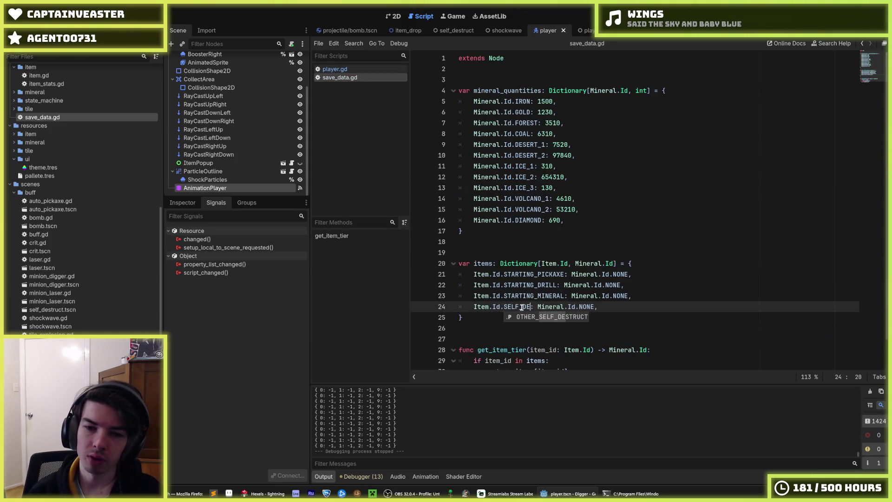
pyautogui.press('Return')
pyautogui.press('F5')
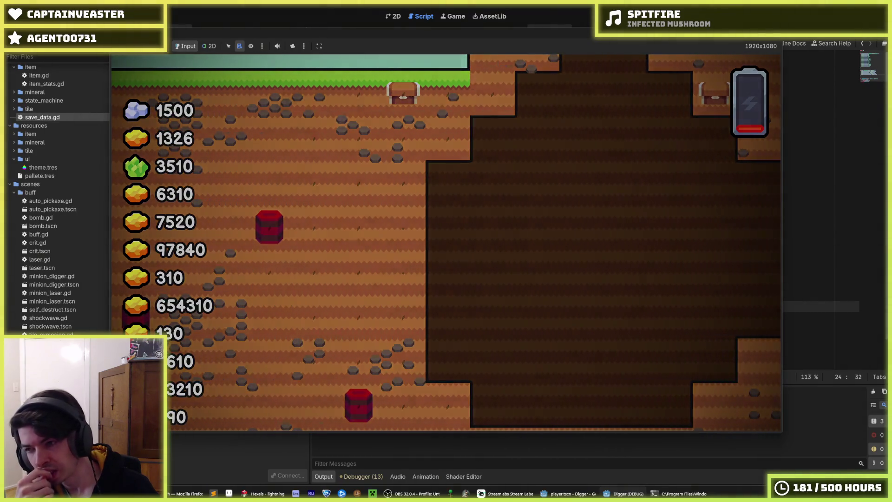
pyautogui.press('F8')
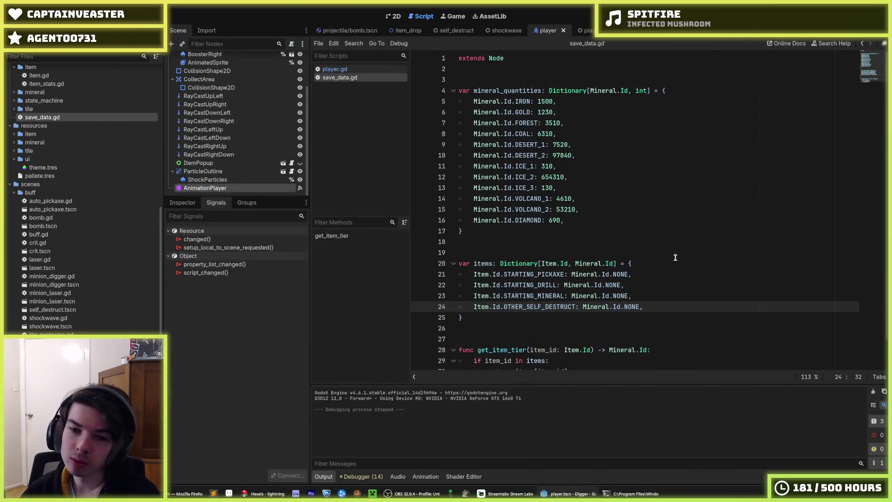
# Step: Change the self-destruct entry's tier from NONE to DIAMOND and run a test game
pyautogui.click(671, 263)
pyautogui.click(625, 307)
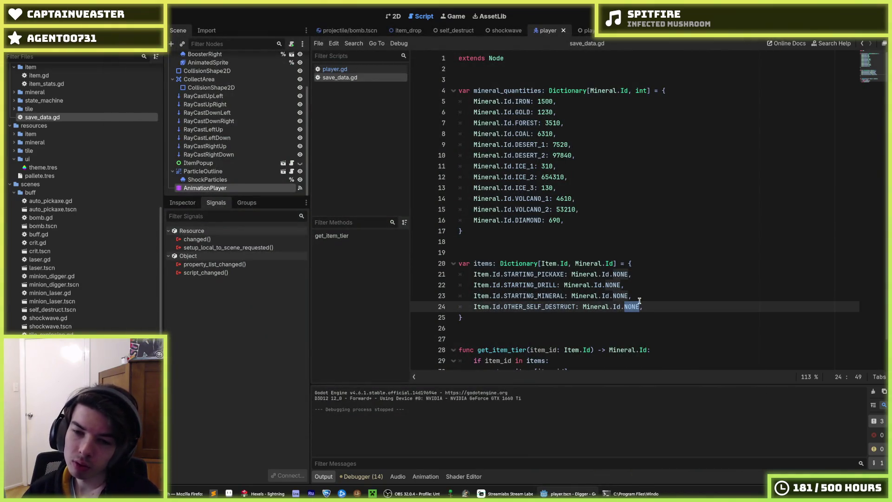
pyautogui.write('DIAMOND')
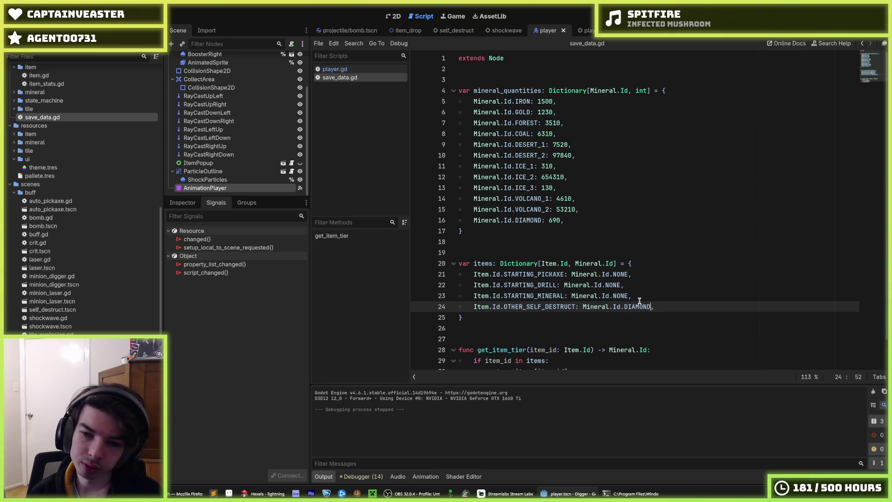
pyautogui.press('F5')
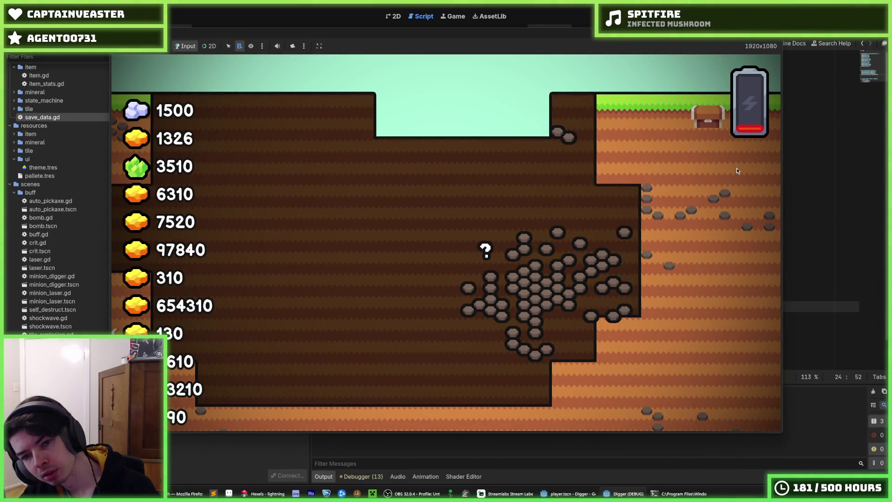
pyautogui.press('F8')
# Step: Undo the DIAMOND tier back to NONE and reopen player.gd at _process()'s is_ejected check
pyautogui.hotkey('ctrl', 'z')
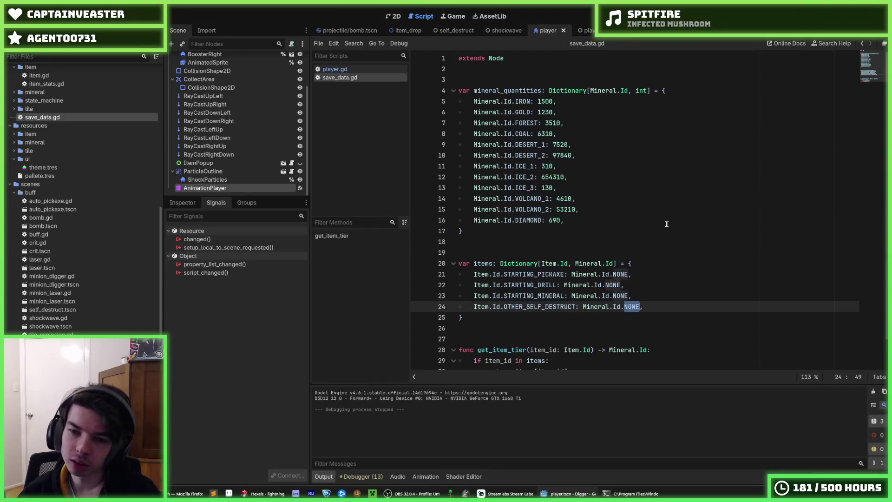
pyautogui.click(334, 69)
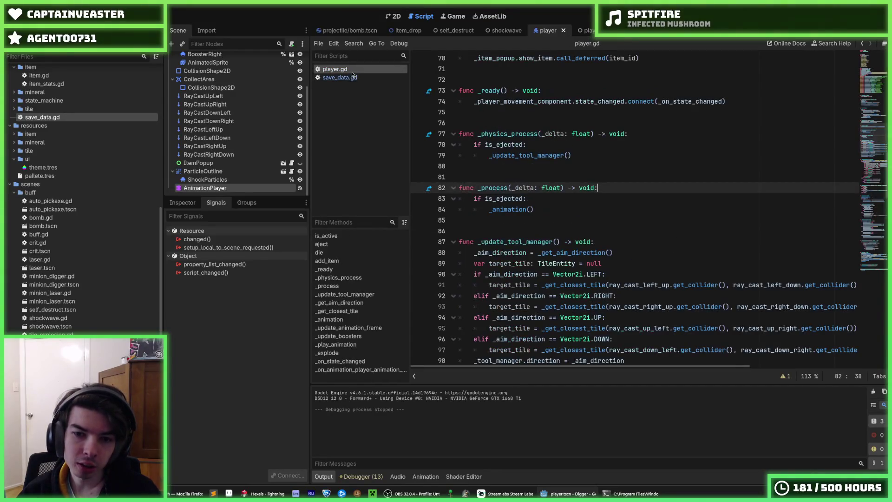
pyautogui.click(636, 198)
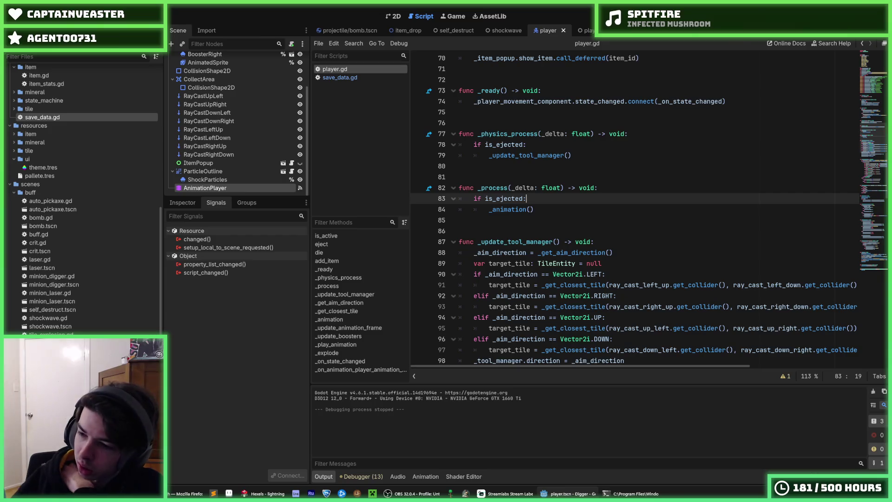
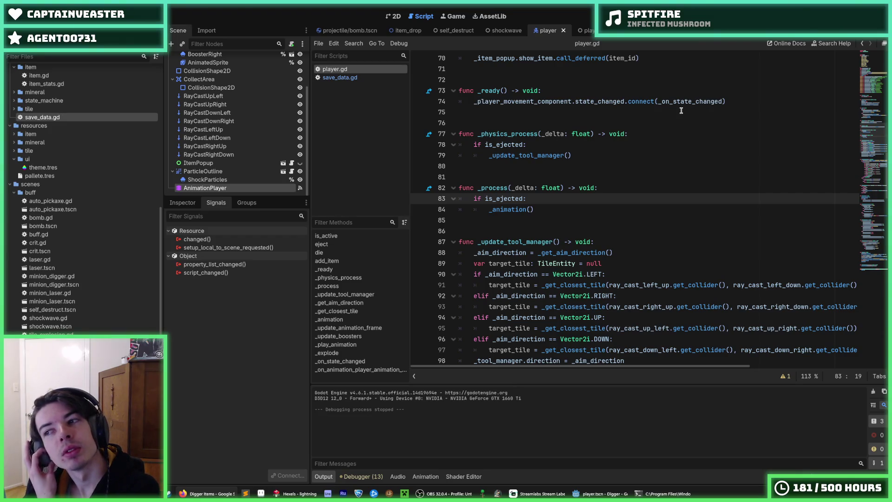
# Step: Leave the player script's physics code and bring up drop_pod.gd via the DropPod scene tab
pyautogui.click(637, 132)
pyautogui.click(608, 149)
pyautogui.click(604, 156)
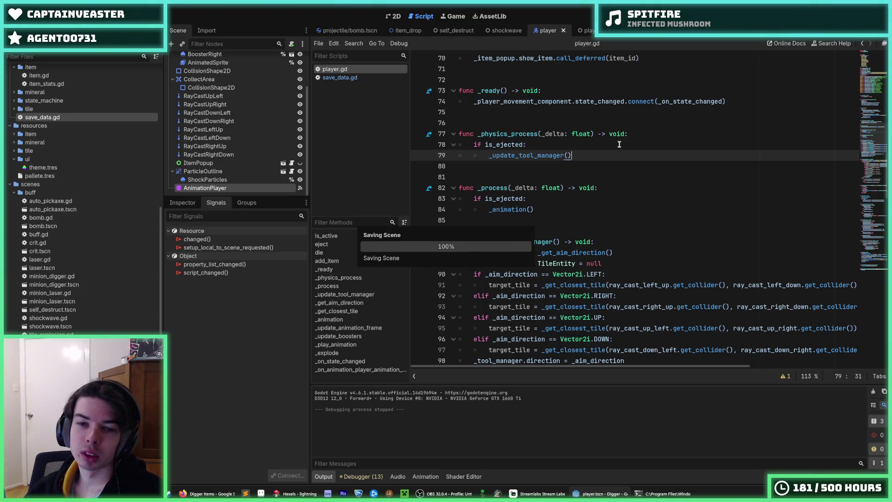
pyautogui.hotkey('ctrl', 'Tab')
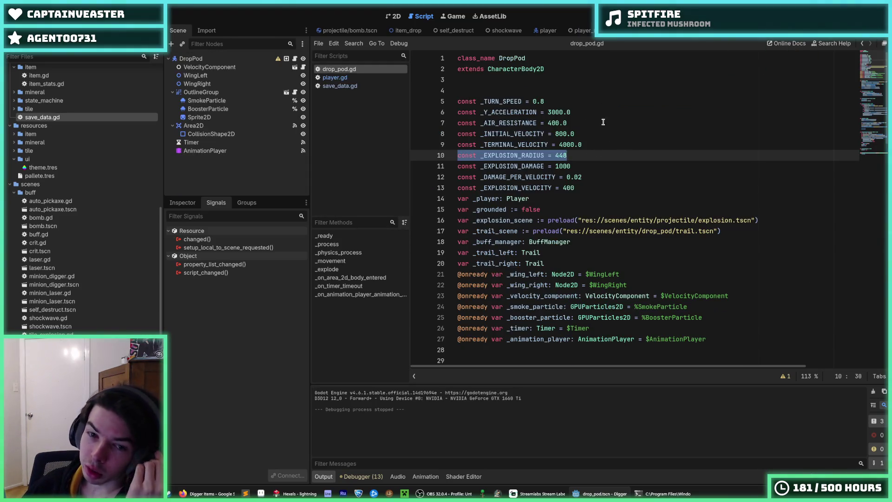
pyautogui.click(631, 123)
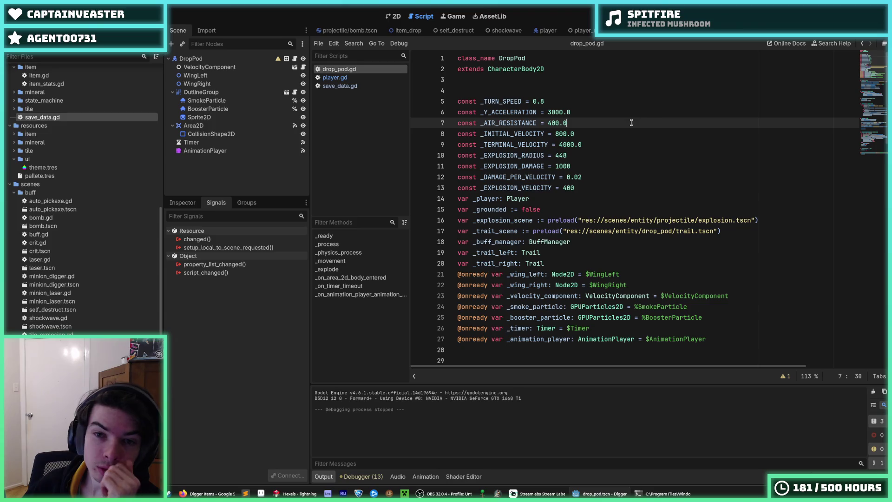
# Step: Review drop_pod.gd's movement constants and its _explode function
pyautogui.click(585, 114)
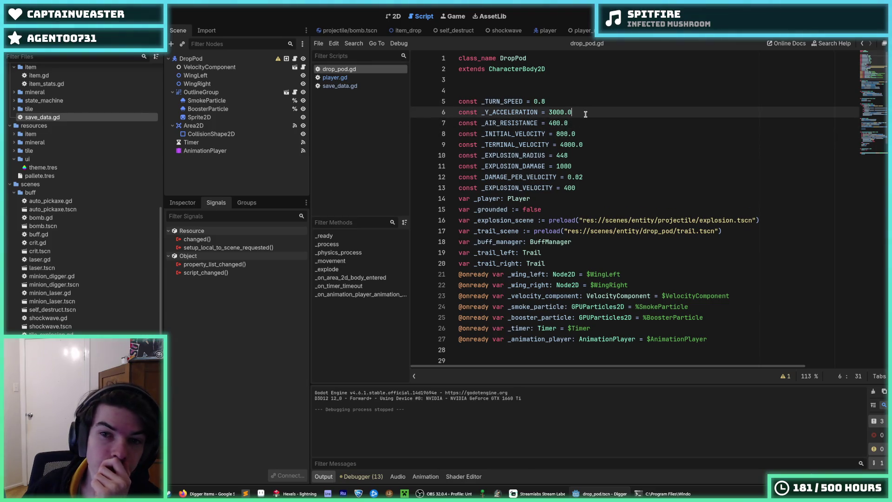
pyautogui.click(597, 147)
pyautogui.scroll(-20, 597, 146)
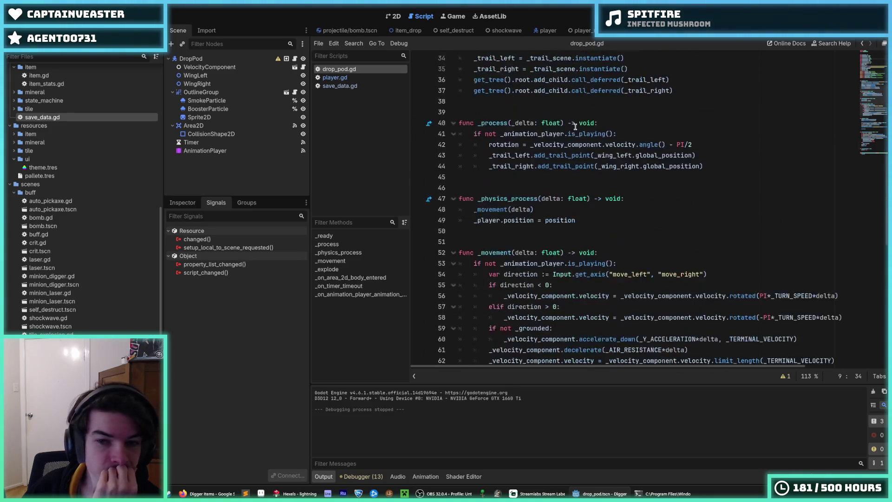
pyautogui.scroll(4, 575, 126)
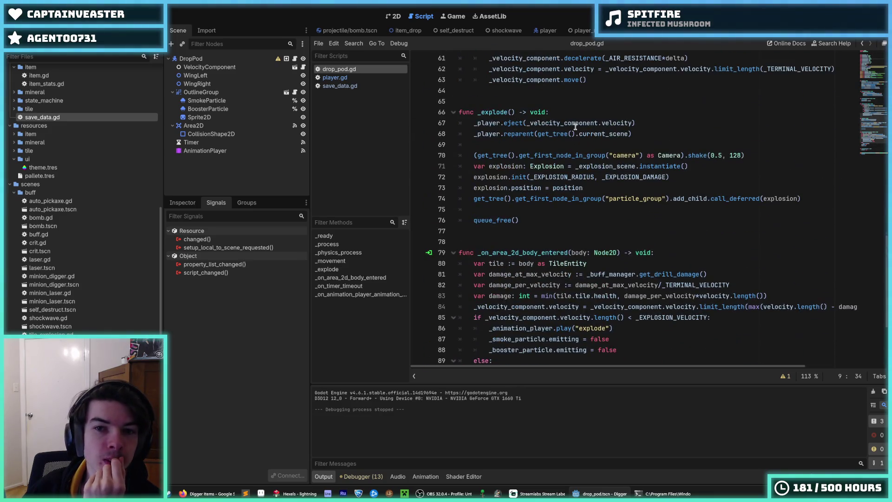
pyautogui.click(622, 113)
pyautogui.scroll(4, 641, 141)
pyautogui.scroll(3, 641, 141)
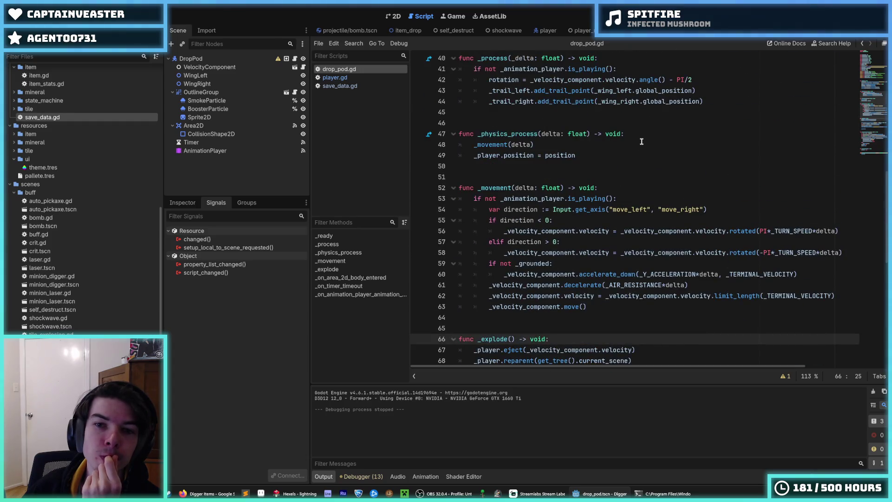
pyautogui.scroll(-9, 642, 141)
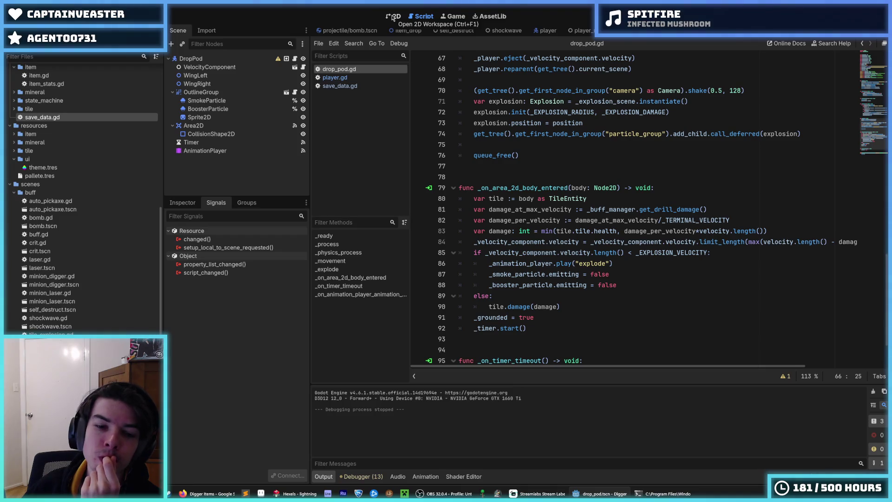
pyautogui.click(392, 16)
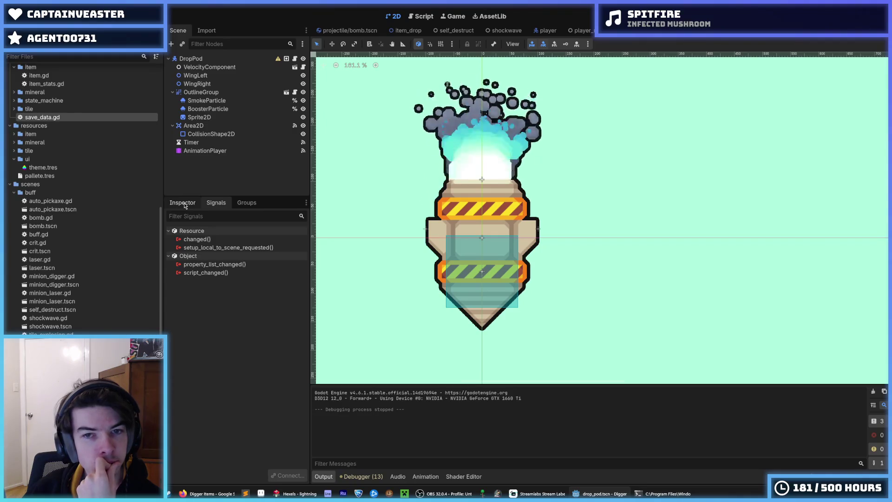
pyautogui.moveTo(192, 58)
pyautogui.mouseDown()
pyautogui.moveTo(409, 27)
pyautogui.moveTo(420, 16)
pyautogui.mouseUp()
pyautogui.click(530, 159)
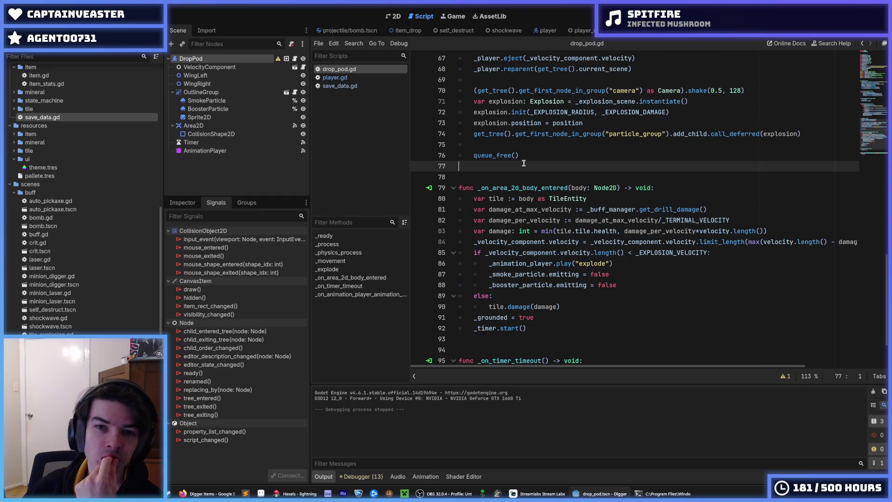
pyautogui.click(524, 165)
pyautogui.scroll(-2, 525, 165)
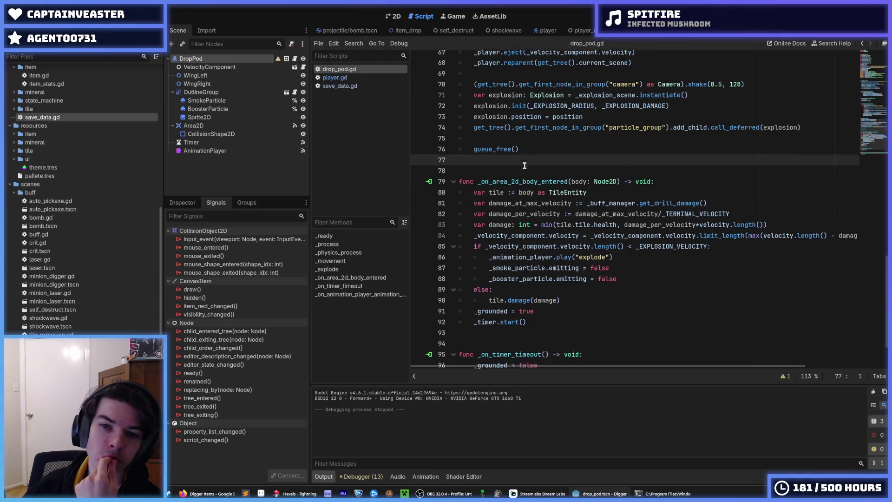
pyautogui.click(576, 242)
pyautogui.press('Down')
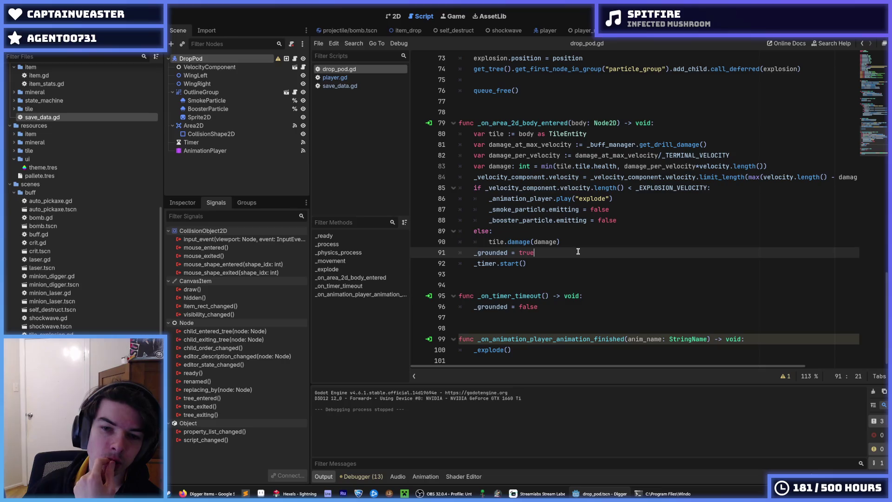
pyautogui.press('Up')
pyautogui.press('Down')
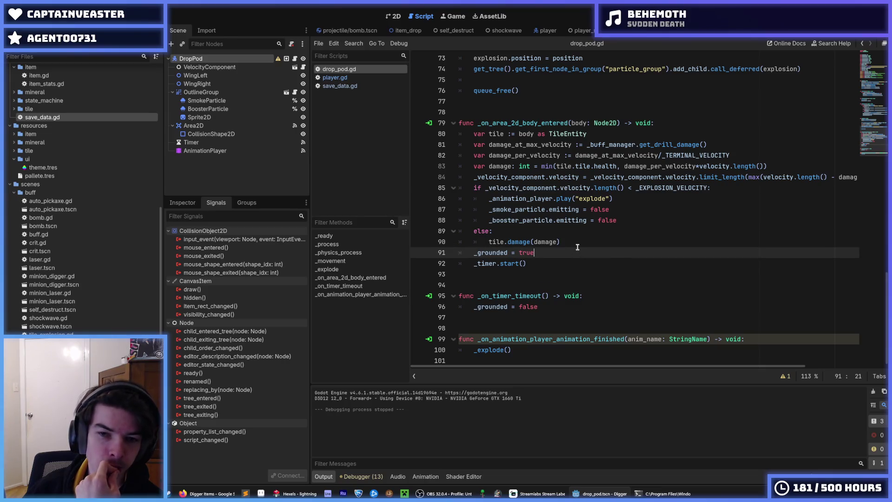
pyautogui.press('Up')
pyautogui.press('Down')
pyautogui.press('Up')
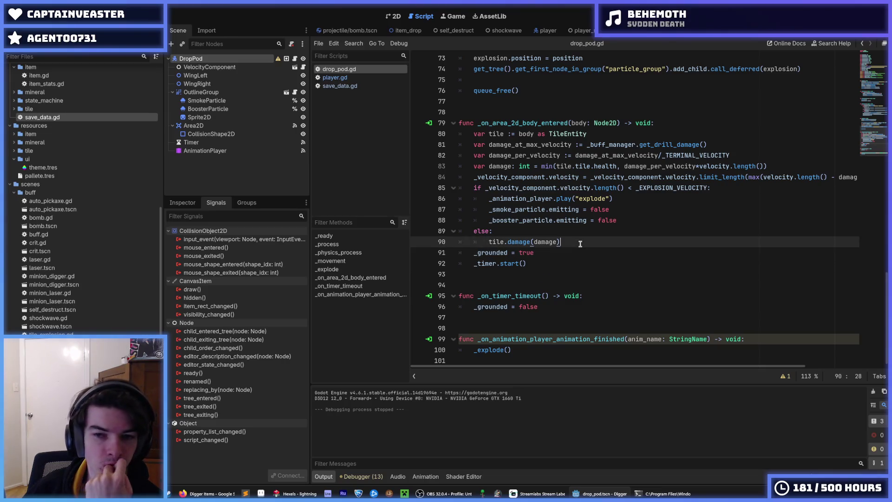
pyautogui.press('Down')
pyautogui.press('Up')
pyautogui.press('Down')
pyautogui.press('Up')
pyautogui.press('Down')
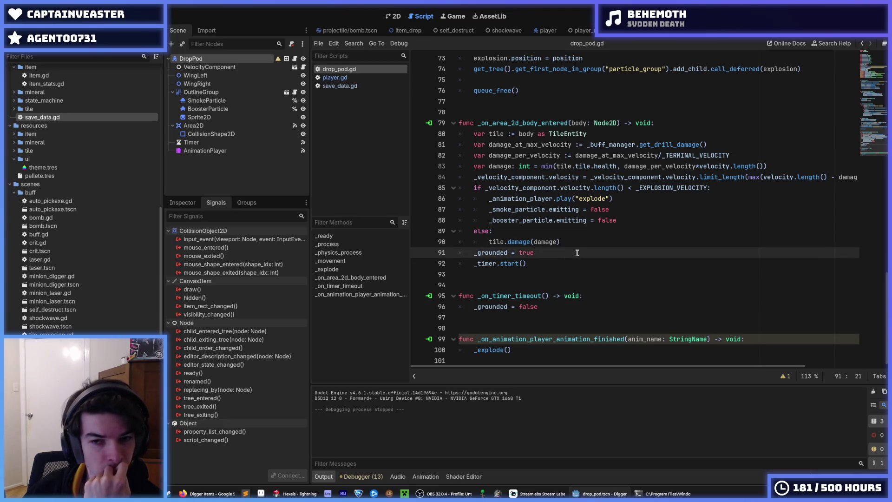
pyautogui.press('Up')
pyautogui.press('Down')
pyautogui.press('Up')
pyautogui.press('Down')
pyautogui.press('Up')
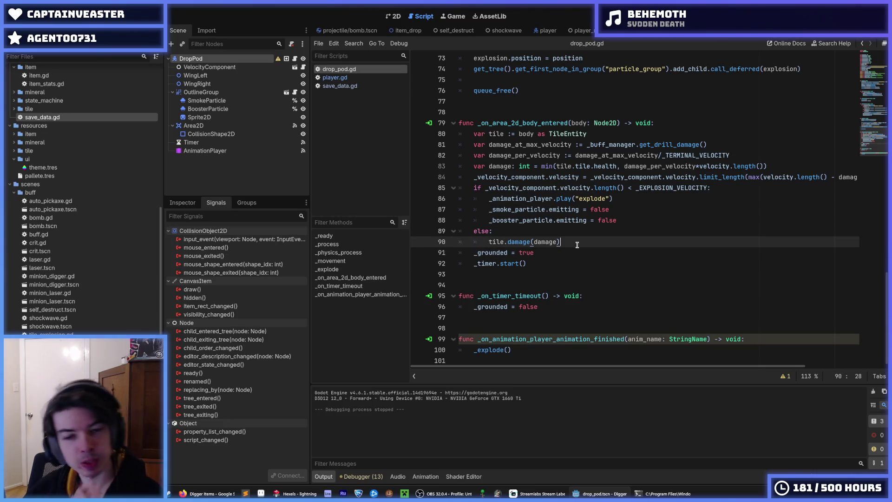
pyautogui.press('Down')
pyautogui.press('Up')
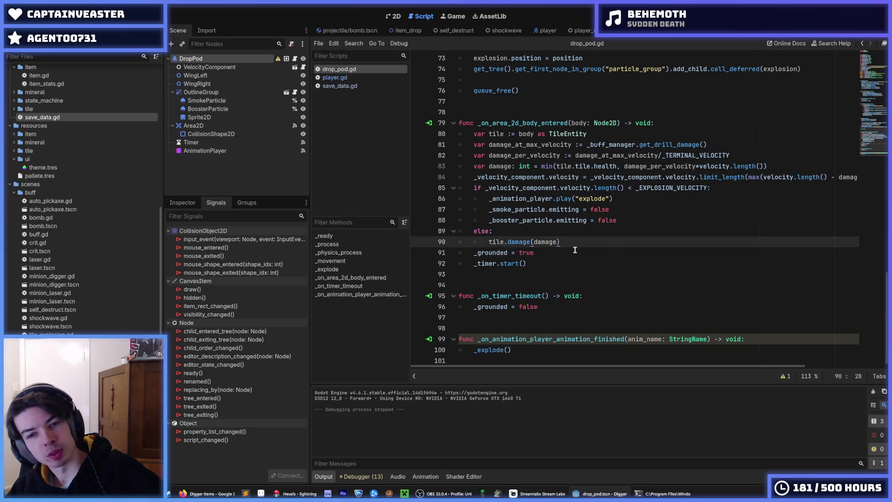
pyautogui.press('Down')
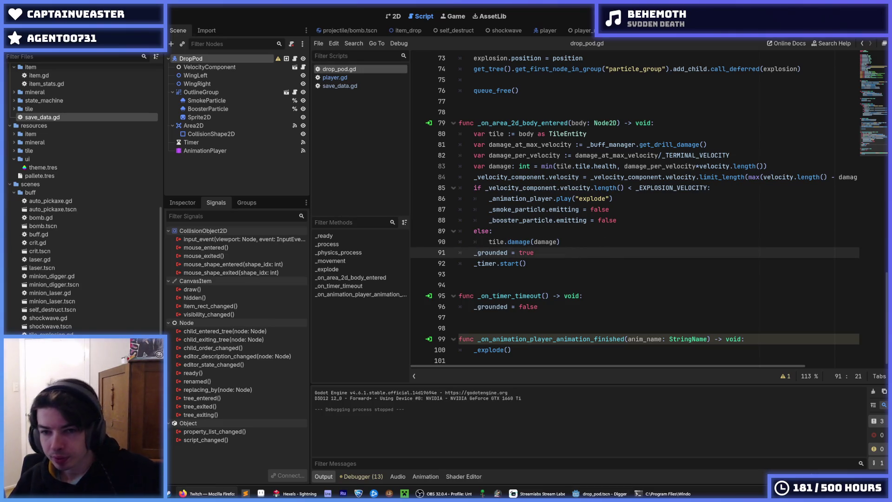
pyautogui.click(559, 187)
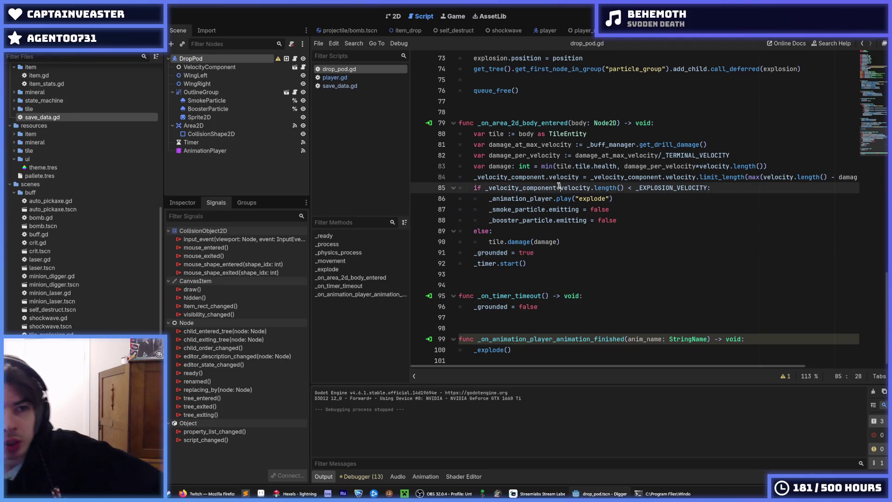
# Step: In 2D view, select the drop pod's AnimationPlayer and confirm explode is the chosen animation
pyautogui.click(395, 16)
pyautogui.click(205, 151)
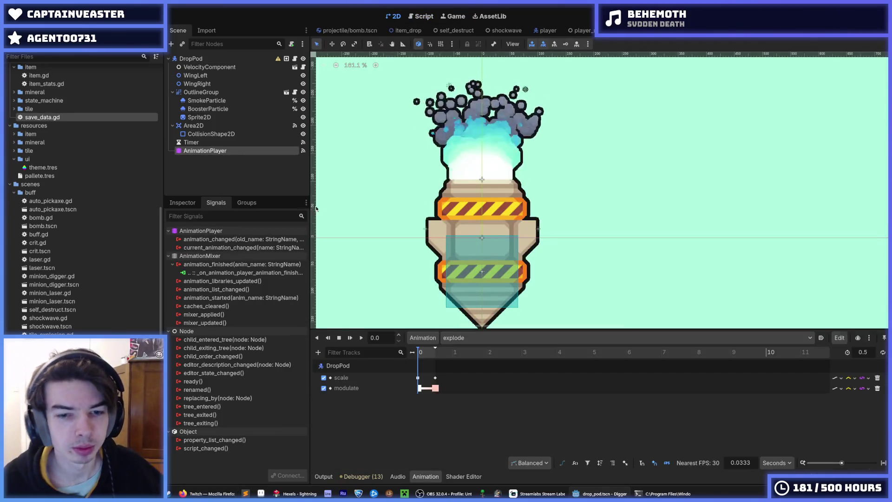
pyautogui.click(472, 338)
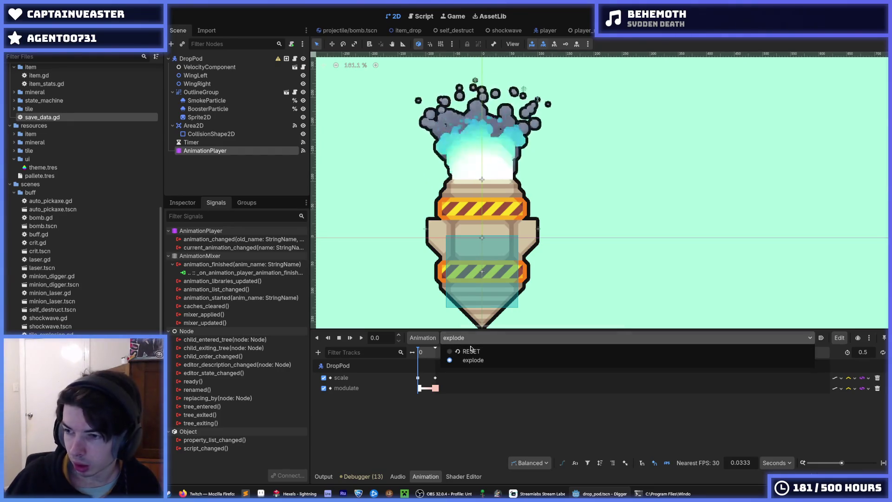
pyautogui.click(538, 343)
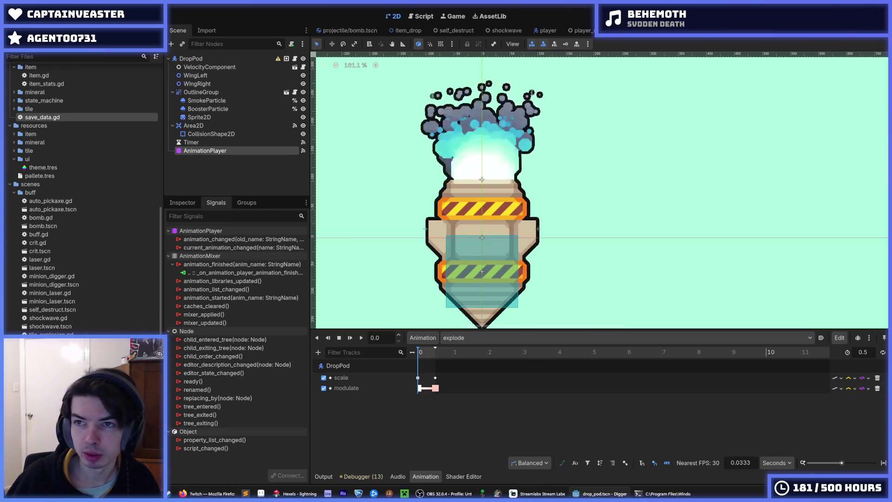
# Step: Save the drop pod scene and run the Digger game with F5
pyautogui.hotkey('ctrl', 's')
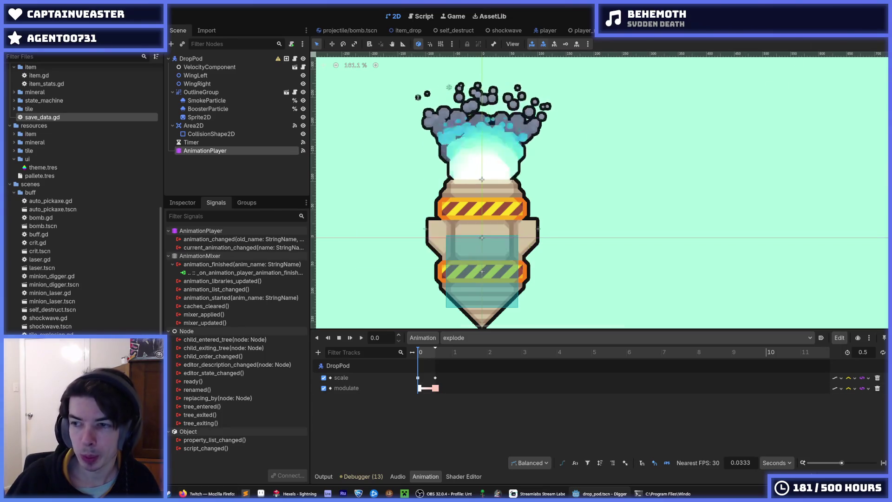
pyautogui.hotkey('ctrl', 's')
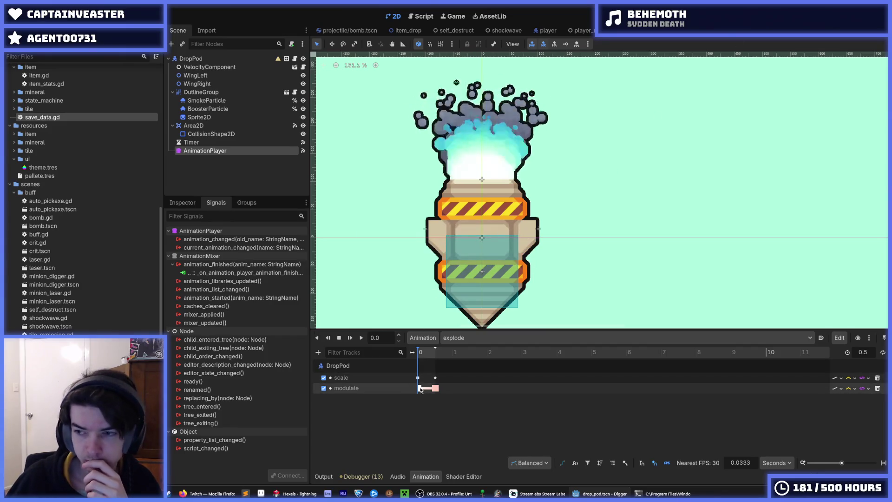
pyautogui.press('F5')
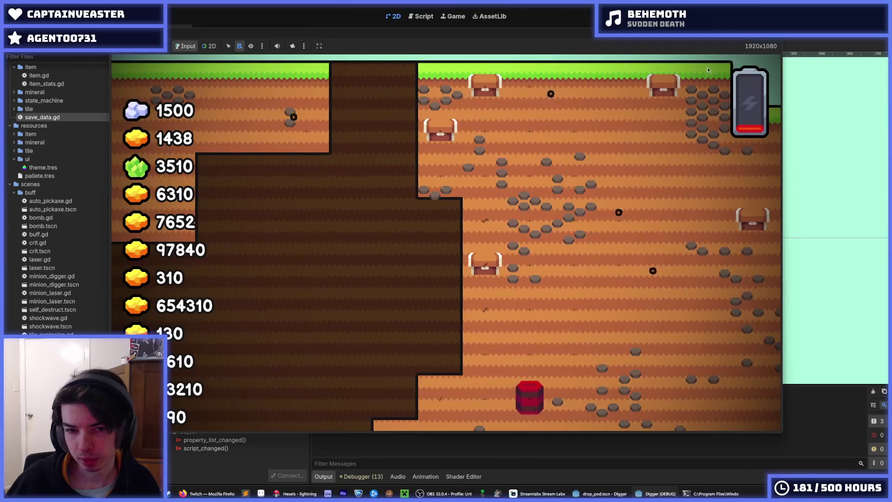
# Step: Stop the game, check the battery Timer's 30-second wait time, and run the game again
pyautogui.press('F8')
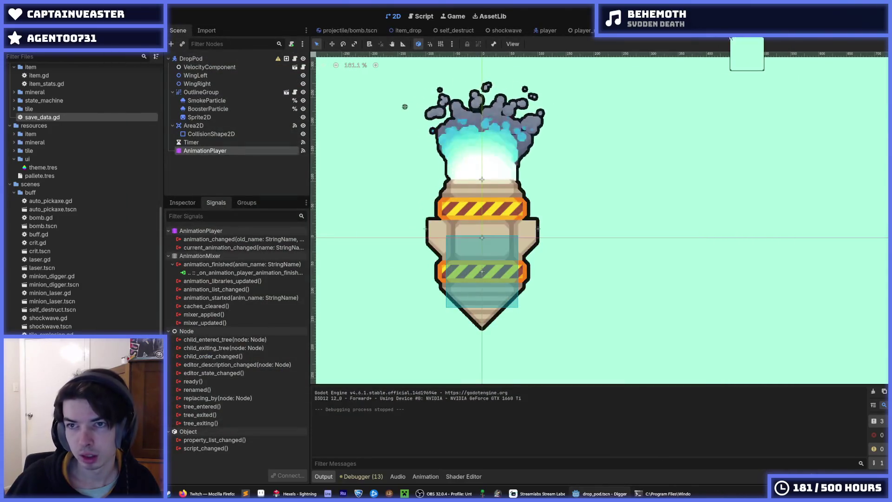
pyautogui.click(680, 33)
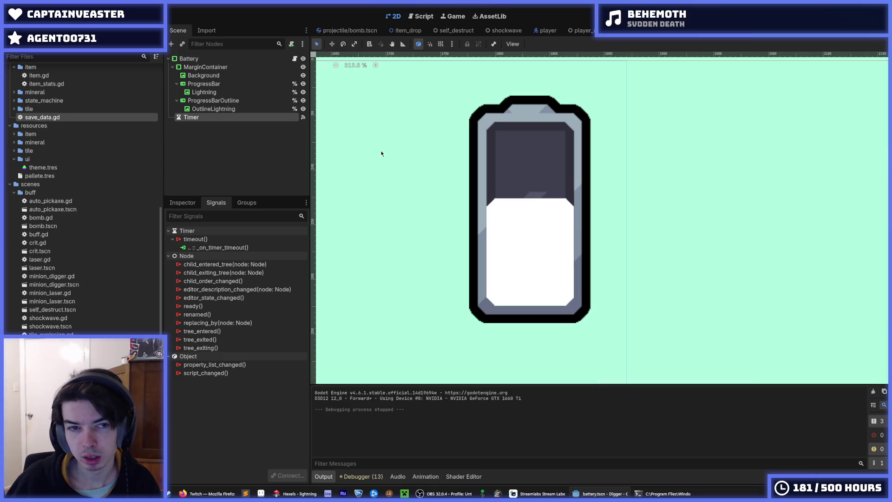
pyautogui.click(182, 202)
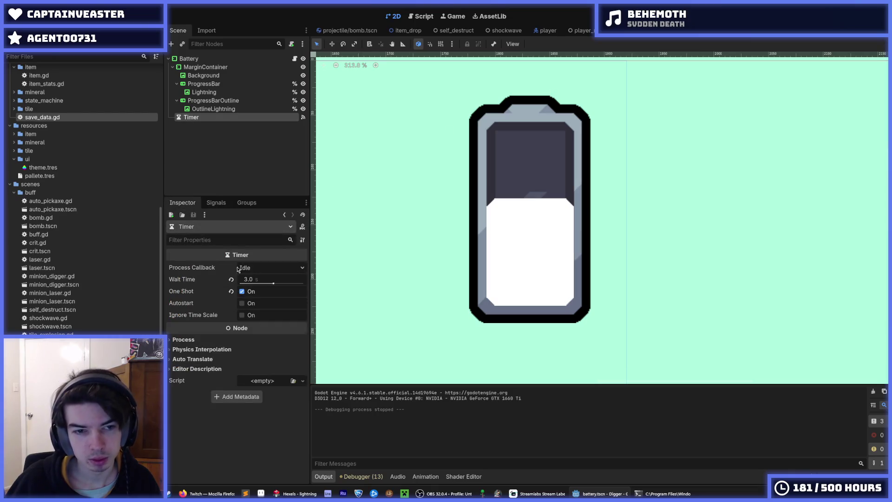
pyautogui.click(255, 282)
pyautogui.write('30')
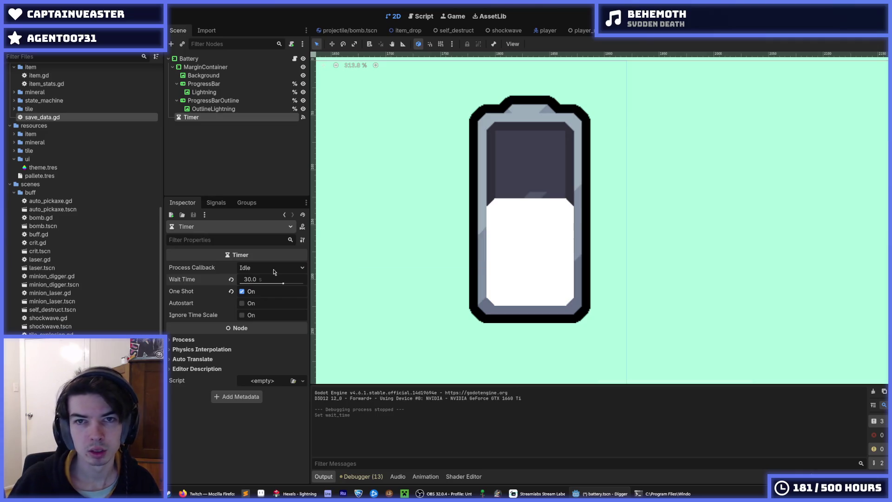
pyautogui.press('F5')
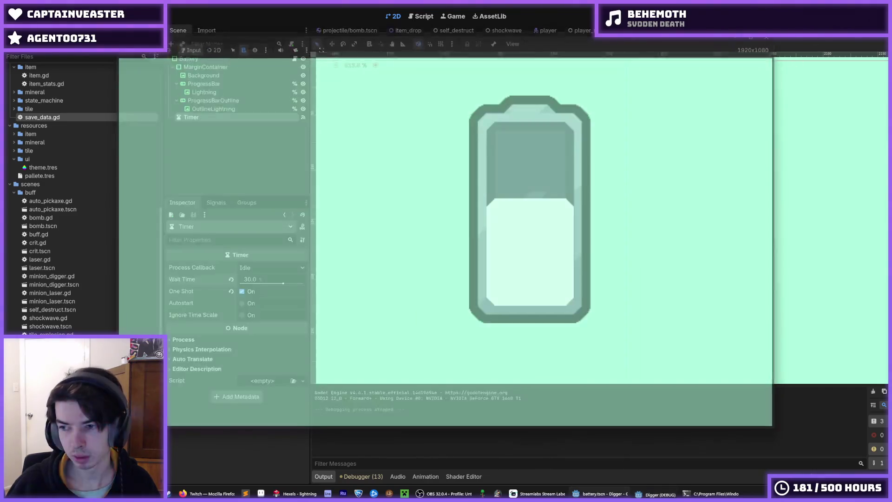
# Step: Close the game, look over battery.gd's progress calculation, and reopen drop_pod.tscn in 2D view
pyautogui.click(420, 17)
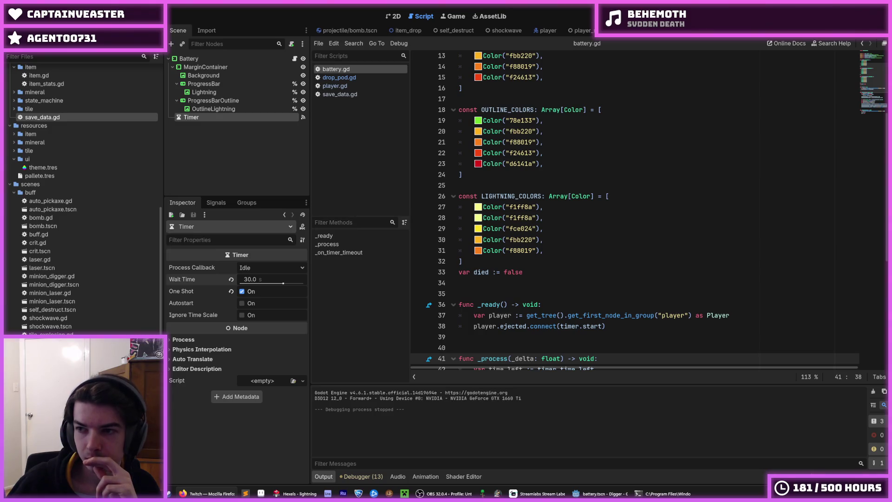
pyautogui.click(729, 217)
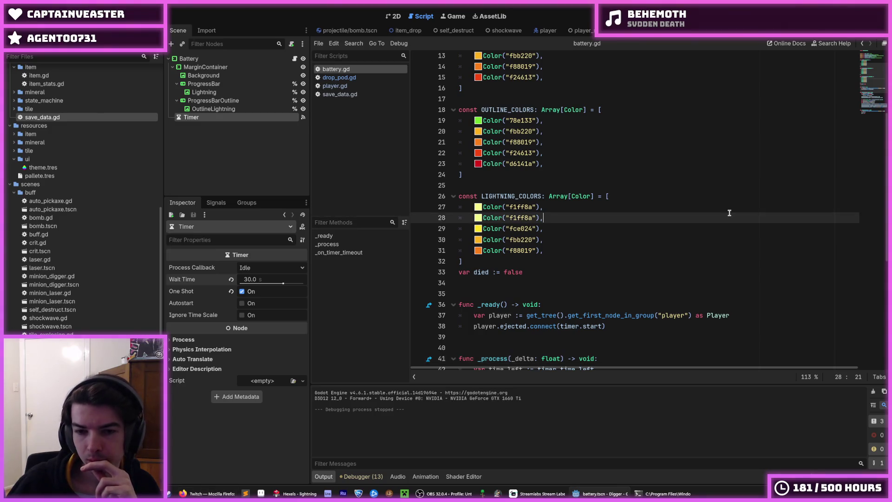
pyautogui.scroll(-7, 729, 216)
pyautogui.click(718, 209)
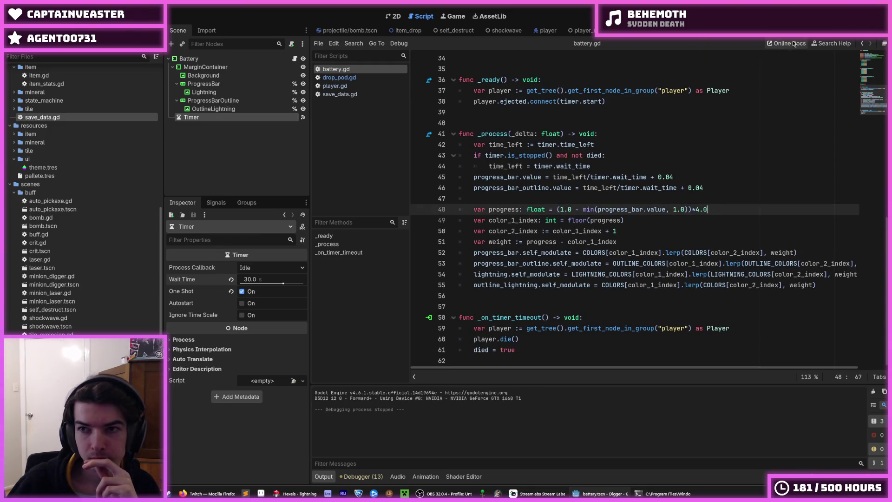
pyautogui.click(771, 31)
pyautogui.click(393, 16)
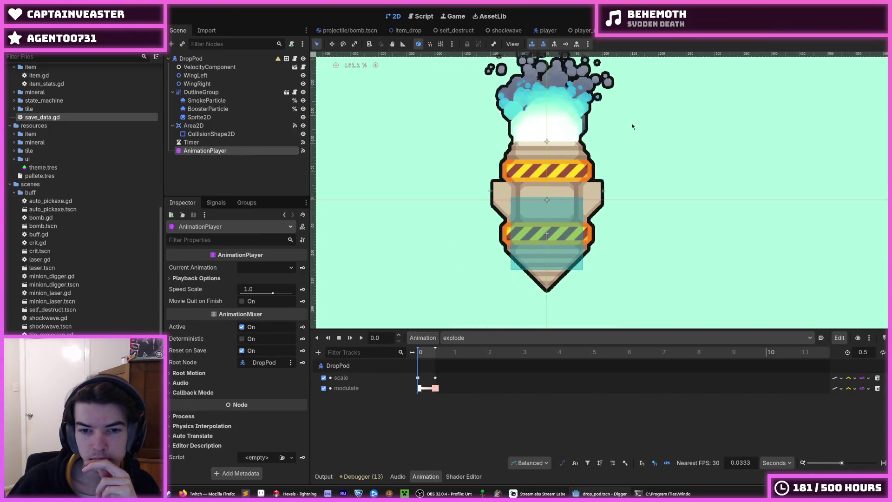
# Step: Inspect the explode animation's white and pink modulate keys and its starting scale key
pyautogui.click(419, 388)
pyautogui.click(435, 388)
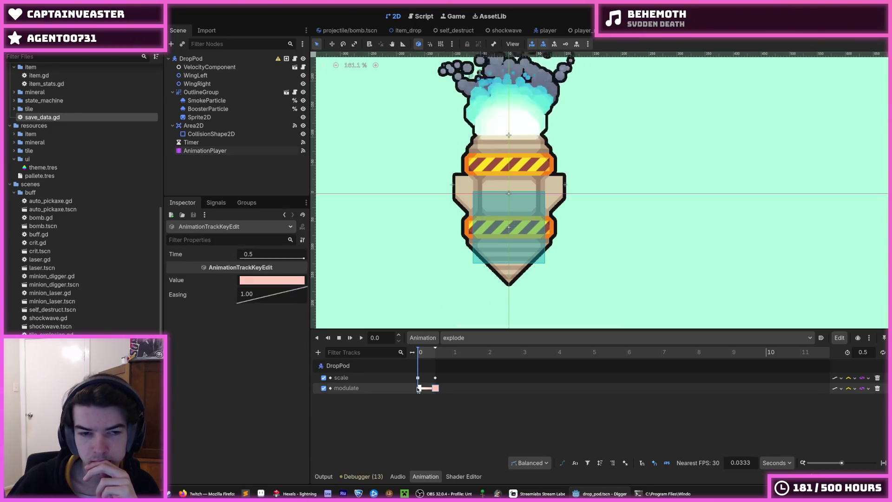
pyautogui.click(420, 388)
pyautogui.click(419, 377)
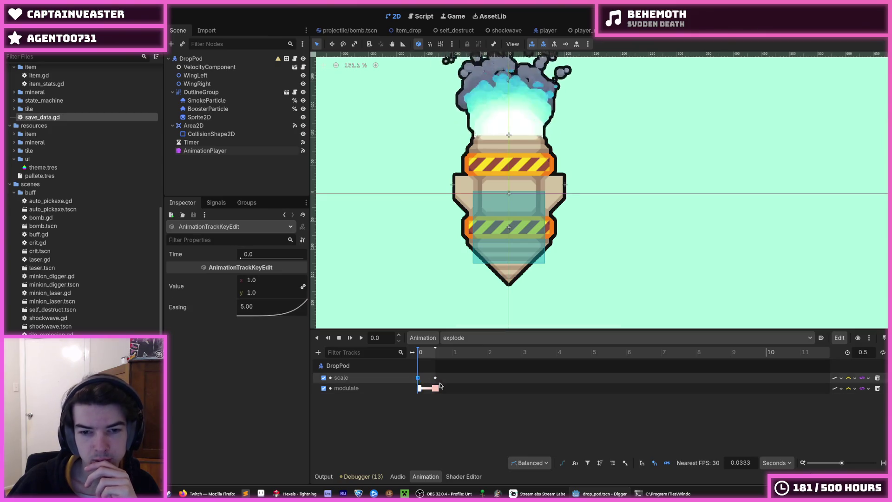
pyautogui.click(420, 388)
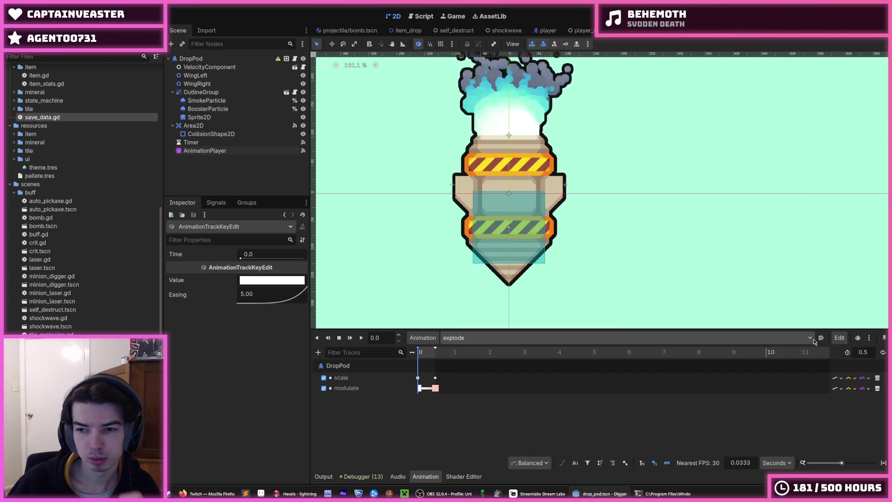
# Step: Confirm explode stays selected in the animation list, then show drop_pod.gd in the Script editor
pyautogui.click(463, 339)
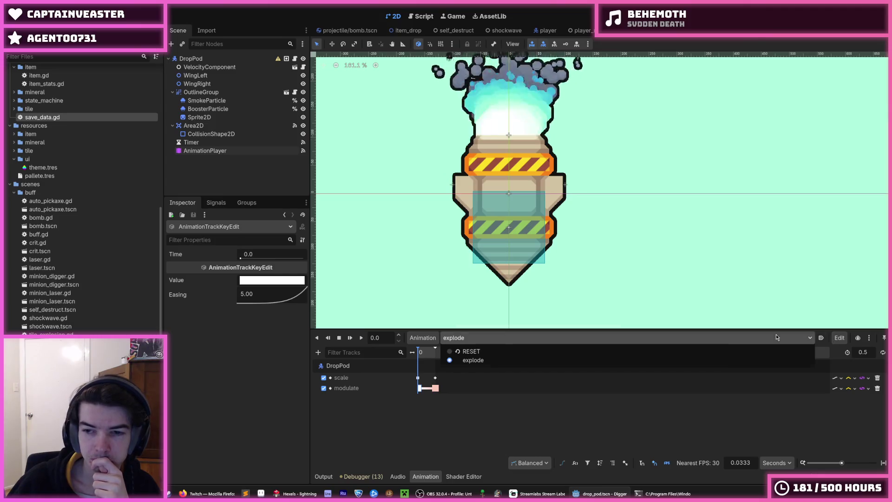
pyautogui.click(752, 339)
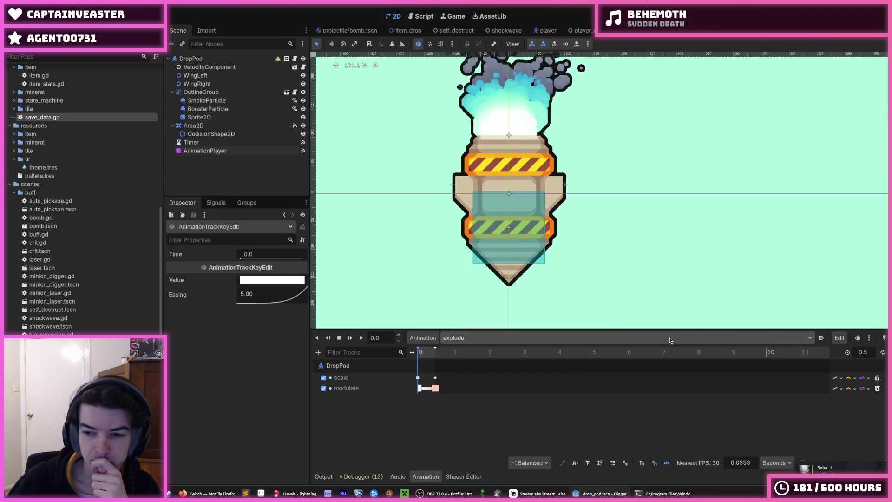
pyautogui.click(595, 335)
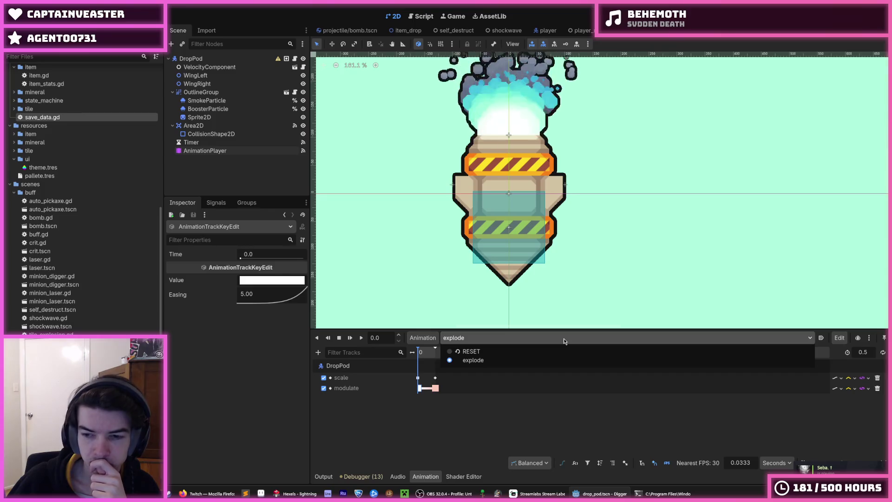
pyautogui.click(565, 341)
pyautogui.click(564, 341)
pyautogui.click(565, 342)
pyautogui.click(564, 341)
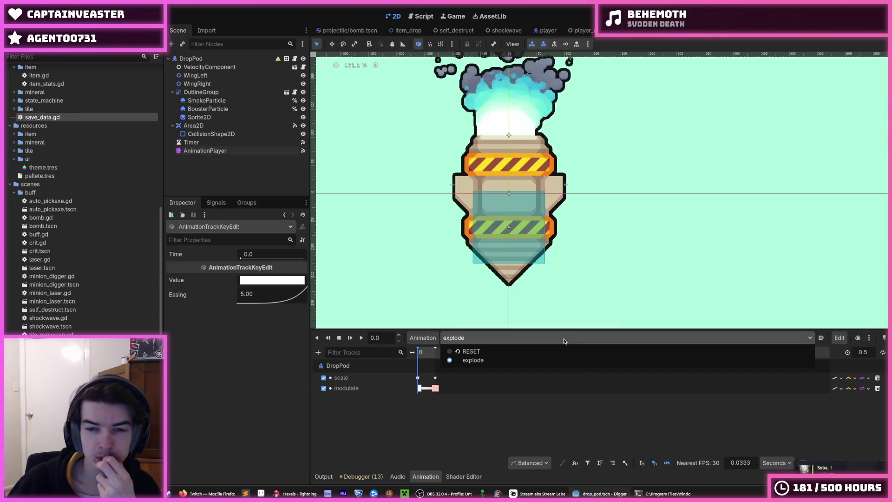
pyautogui.click(565, 341)
pyautogui.click(565, 342)
pyautogui.click(565, 341)
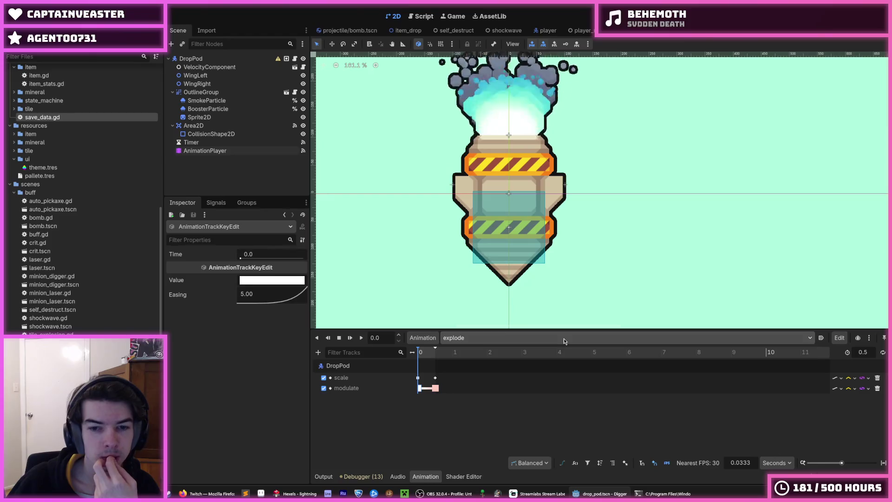
pyautogui.click(565, 341)
pyautogui.click(564, 341)
pyautogui.click(564, 341)
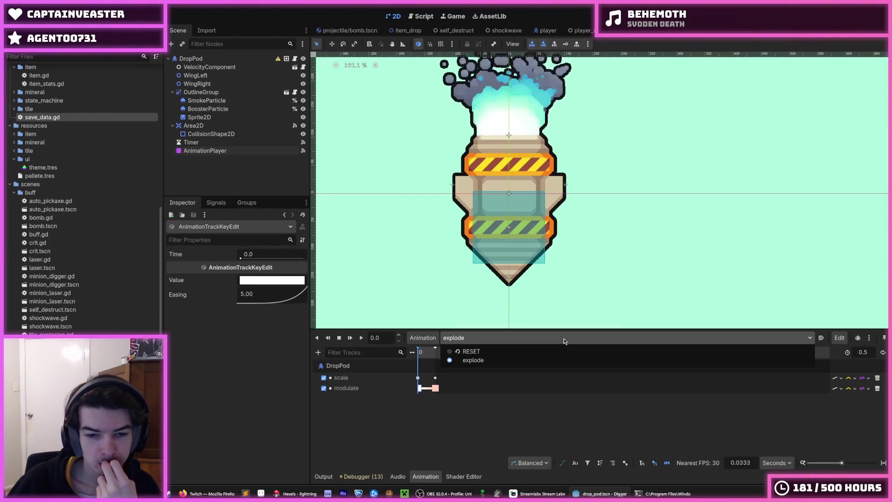
pyautogui.click(565, 341)
pyautogui.click(564, 342)
pyautogui.click(565, 341)
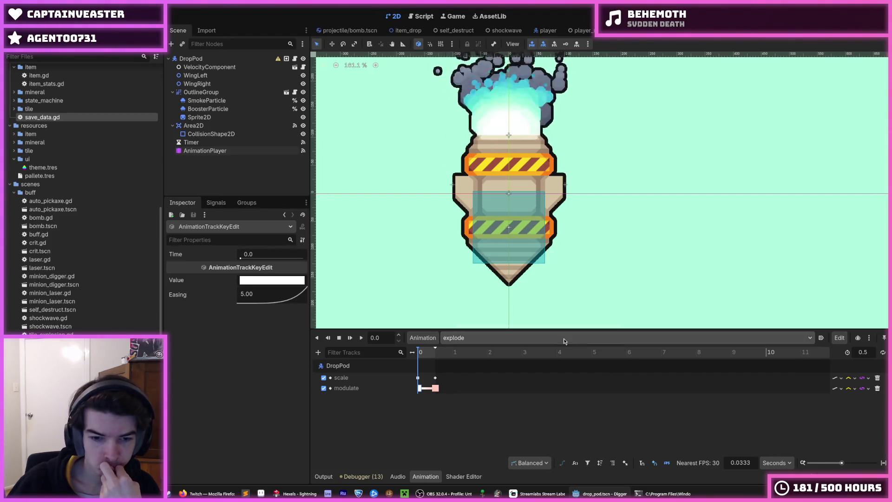
pyautogui.click(565, 341)
pyautogui.click(565, 341)
pyautogui.click(565, 341)
pyautogui.click(564, 342)
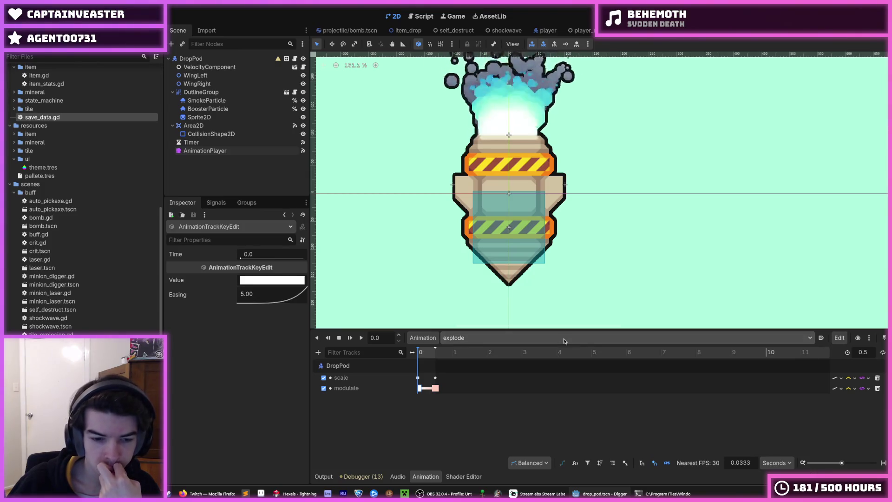
pyautogui.click(565, 342)
pyautogui.click(565, 341)
pyautogui.click(565, 341)
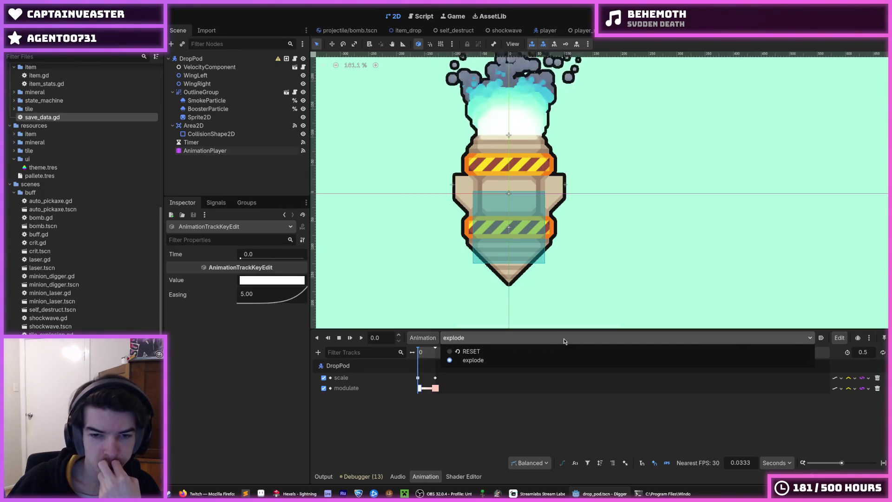
pyautogui.click(565, 341)
pyautogui.click(564, 341)
pyautogui.click(563, 340)
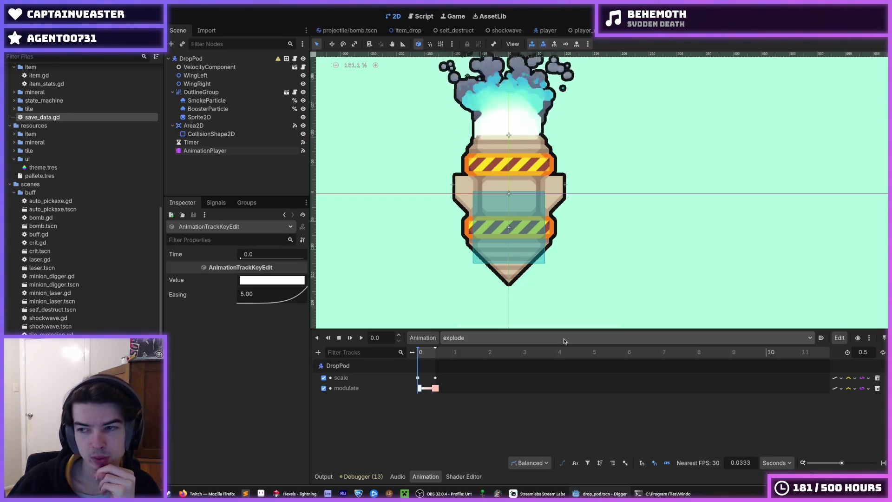
pyautogui.click(564, 340)
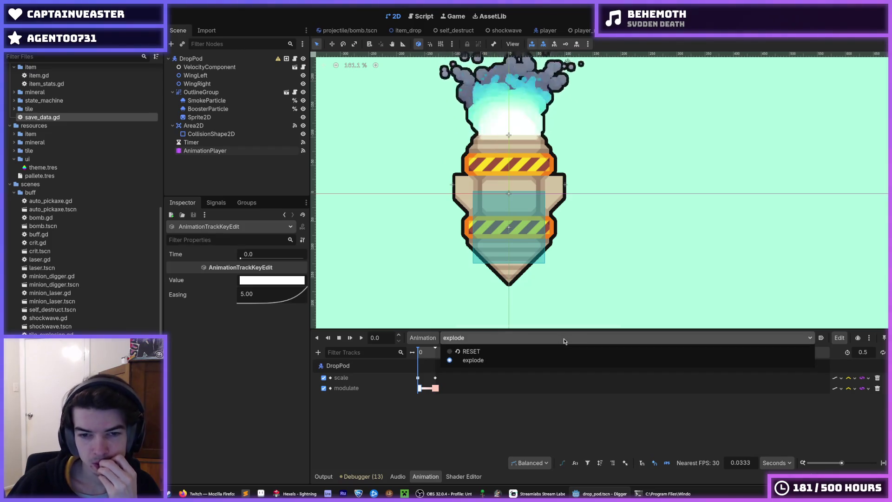
pyautogui.click(564, 341)
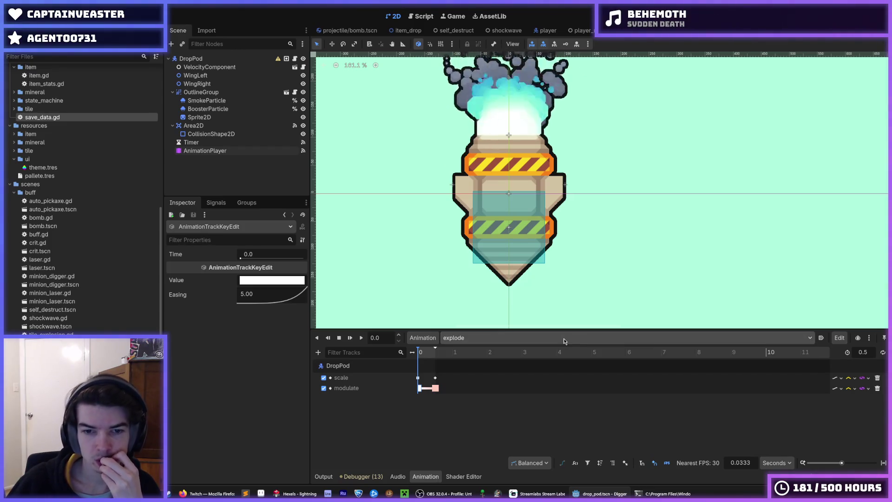
pyautogui.click(563, 341)
pyautogui.click(564, 342)
pyautogui.click(563, 341)
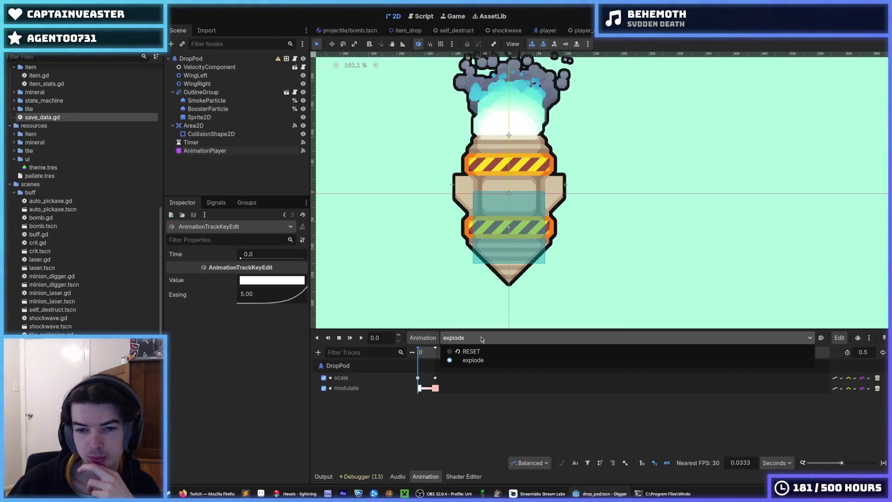
pyautogui.click(480, 337)
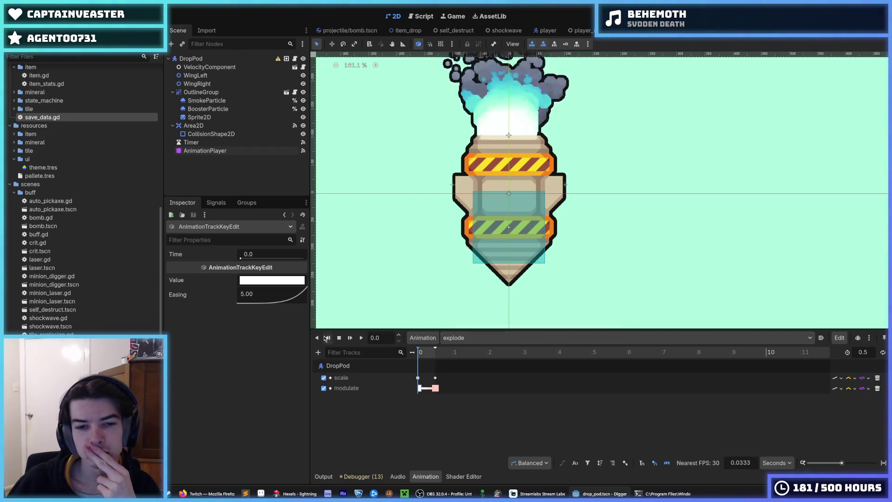
pyautogui.click(318, 353)
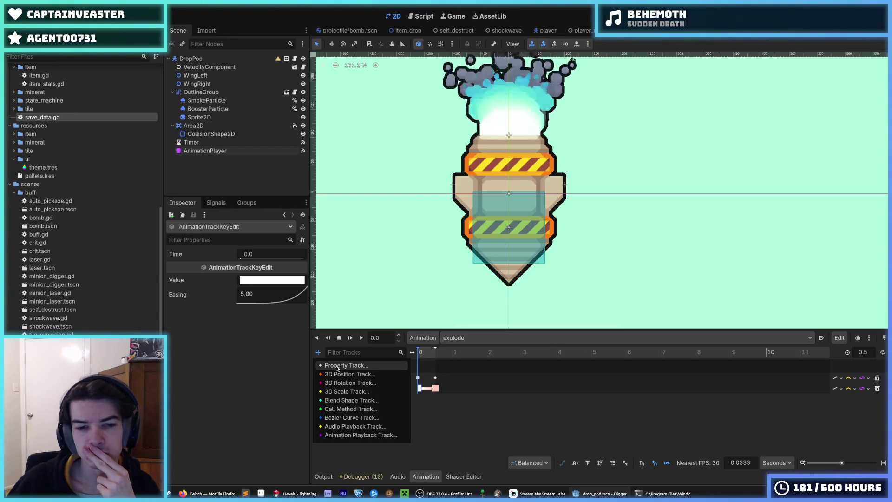
pyautogui.click(461, 338)
pyautogui.click(462, 339)
pyautogui.click(462, 341)
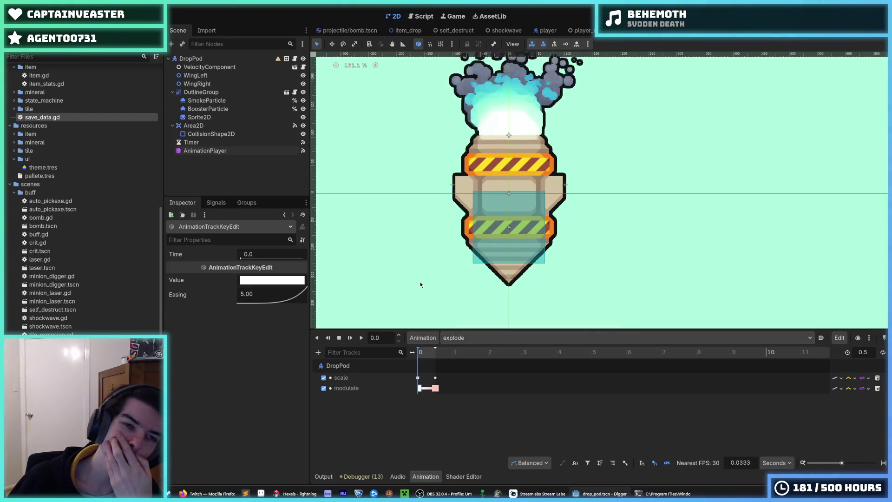
pyautogui.click(286, 59)
pyautogui.scroll(-2, 441, 74)
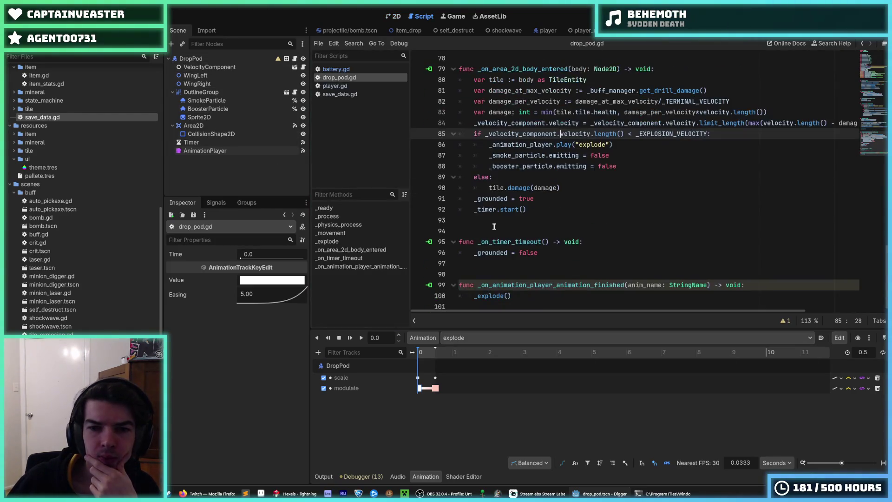
pyautogui.scroll(5, 464, 65)
pyautogui.click(545, 31)
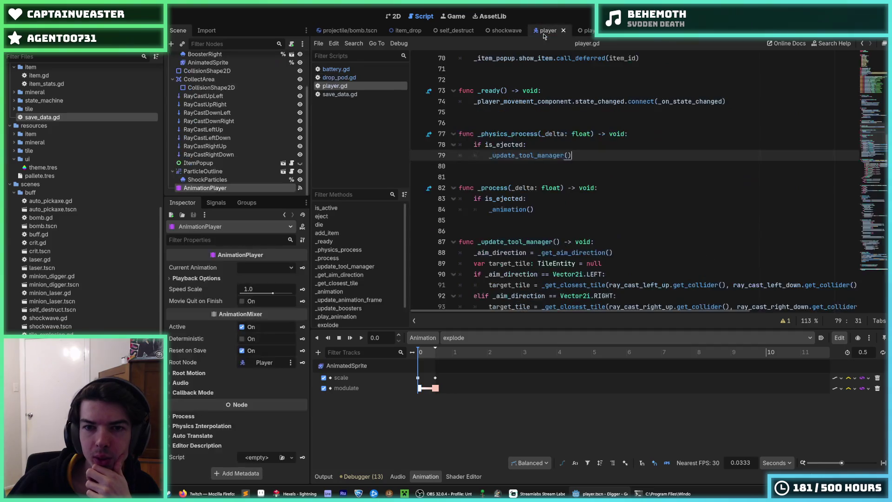
pyautogui.scroll(-8, 544, 199)
pyautogui.scroll(3, 543, 199)
pyautogui.scroll(14, 543, 199)
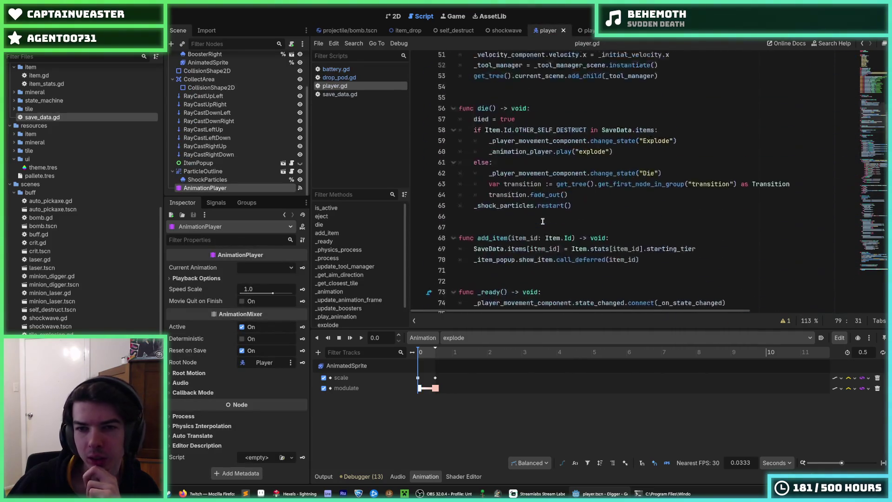
pyautogui.moveTo(659, 188); pyautogui.dragTo(464, 190)
pyautogui.hotkey('ctrl', 'Tab')
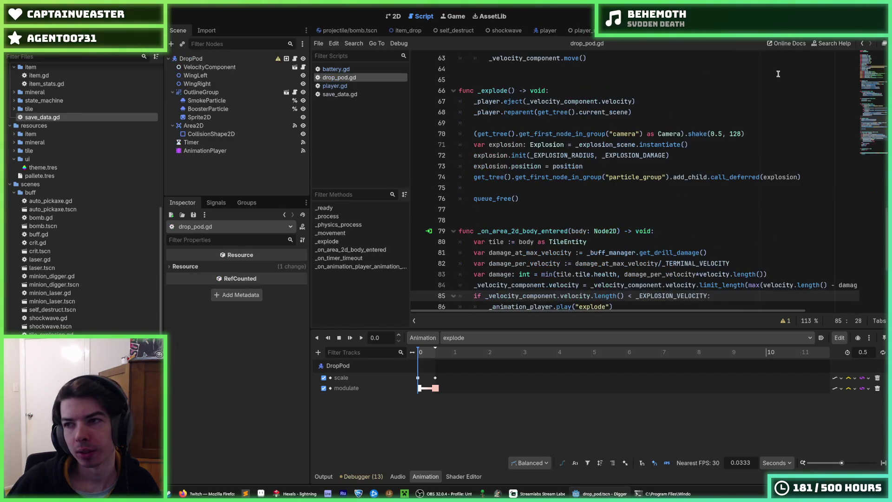
pyautogui.scroll(-5, 625, 191)
pyautogui.scroll(11, 607, 191)
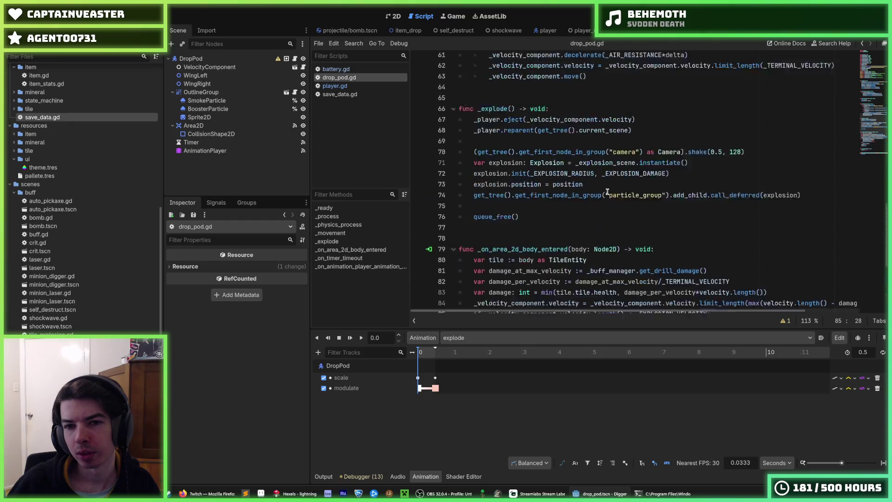
pyautogui.scroll(7, 607, 192)
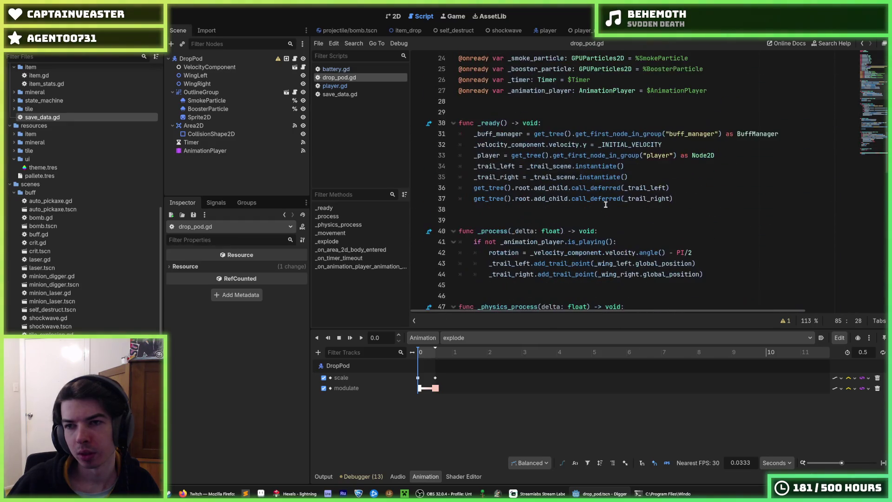
pyautogui.scroll(7, 605, 205)
pyautogui.scroll(-6, 608, 206)
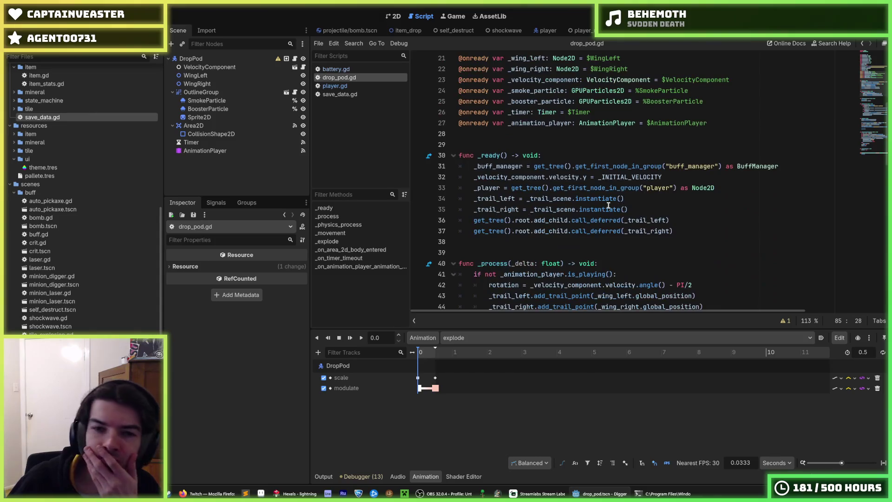
pyautogui.scroll(-5, 607, 205)
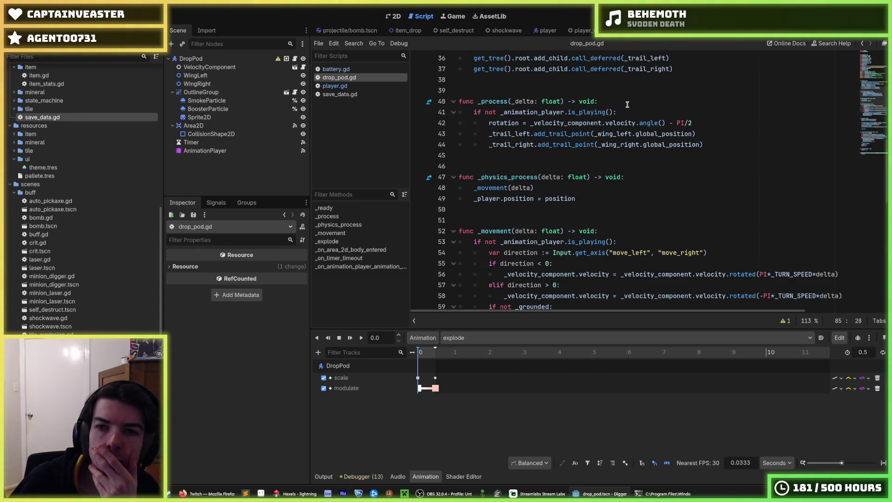
pyautogui.click(627, 105)
pyautogui.scroll(-9, 625, 112)
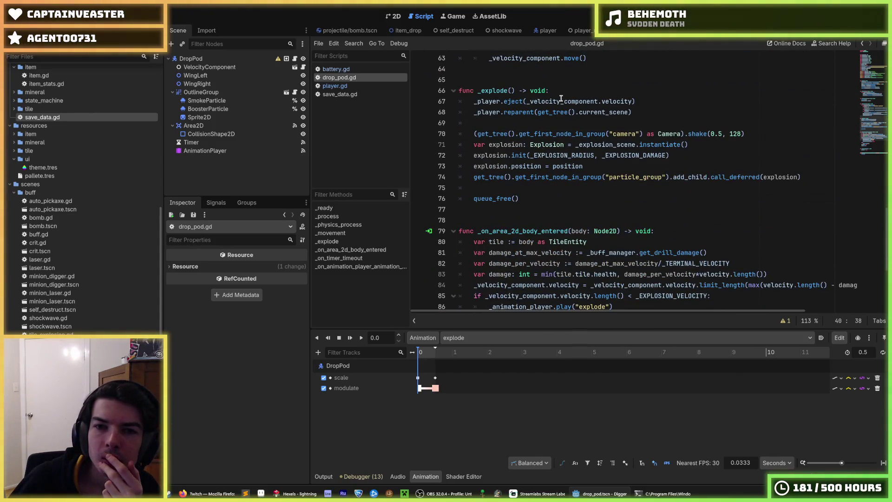
pyautogui.click(565, 90)
# Step: Add 'if Item.Id.OTHER_DRILL_EXPLOSION in SaveData.items:' inside _explode above the explosion lines
pyautogui.press('Return')
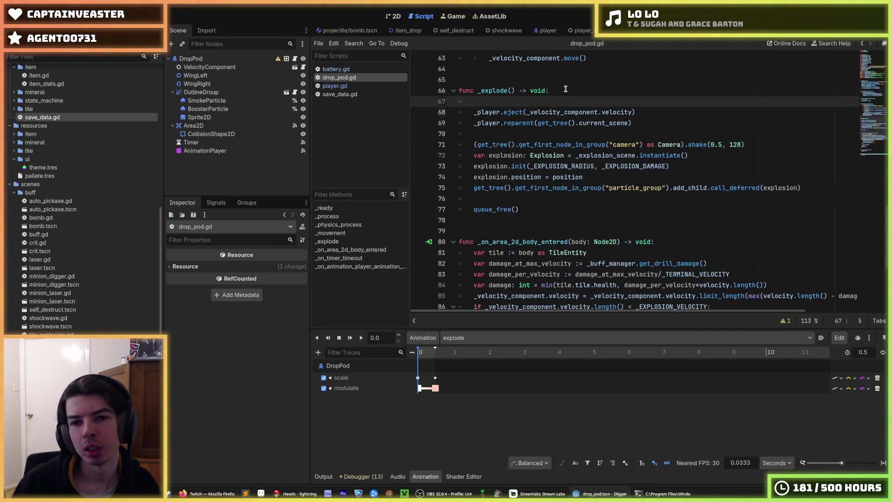
pyautogui.press('Down')
pyautogui.press('Down')
pyautogui.press('Down')
pyautogui.press('Return')
pyautogui.write('if Item.Id.OTHER_SELF_DESTRUCT in SaveData.items:')
pyautogui.press('Up')
pyautogui.press('BackSpace')
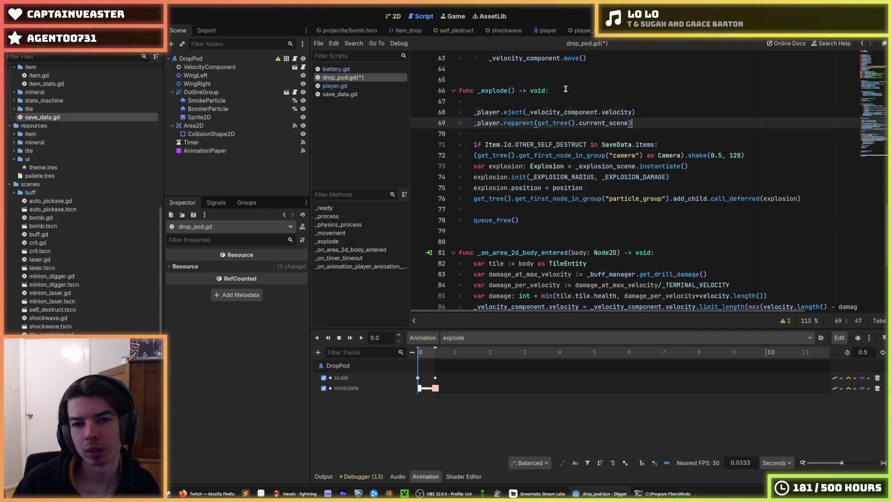
pyautogui.press('Up')
pyautogui.press('Up')
pyautogui.press('BackSpace')
pyautogui.press('BackSpace')
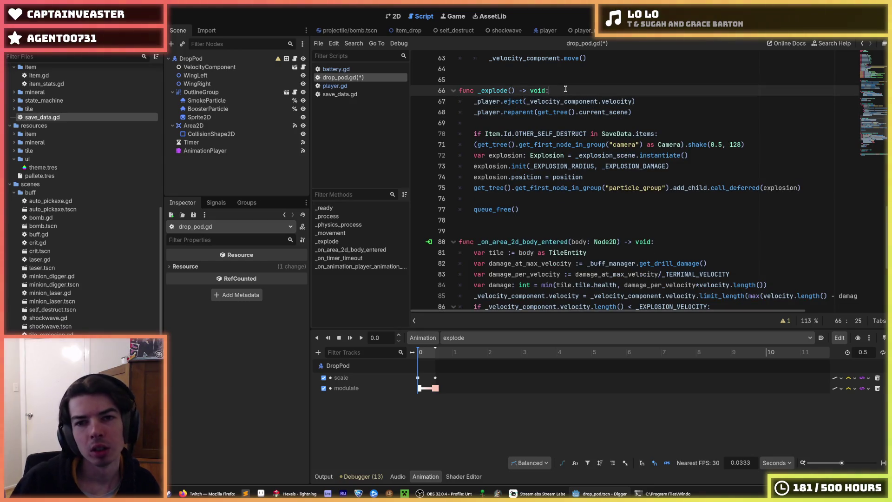
pyautogui.doubleClick(565, 134)
pyautogui.write('OTHER_')
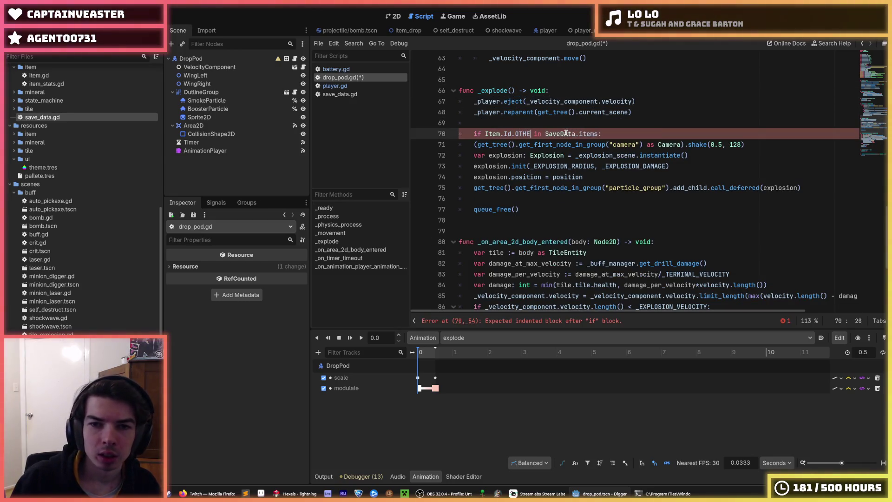
pyautogui.press('Down')
pyautogui.press('Return')
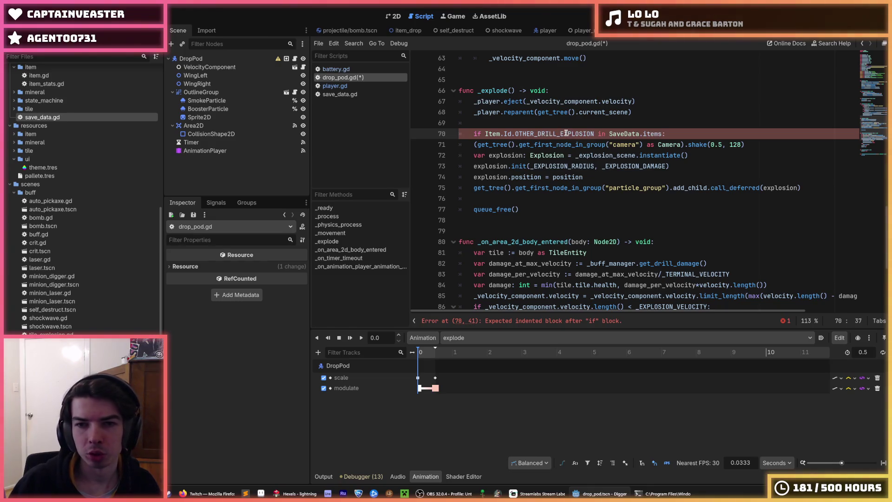
# Step: Indent the camera shake and explosion lines under the new OTHER_DRILL_EXPLOSION condition
pyautogui.moveTo(667, 134)
pyautogui.mouseDown()
pyautogui.moveTo(636, 156)
pyautogui.moveTo(622, 186)
pyautogui.mouseUp()
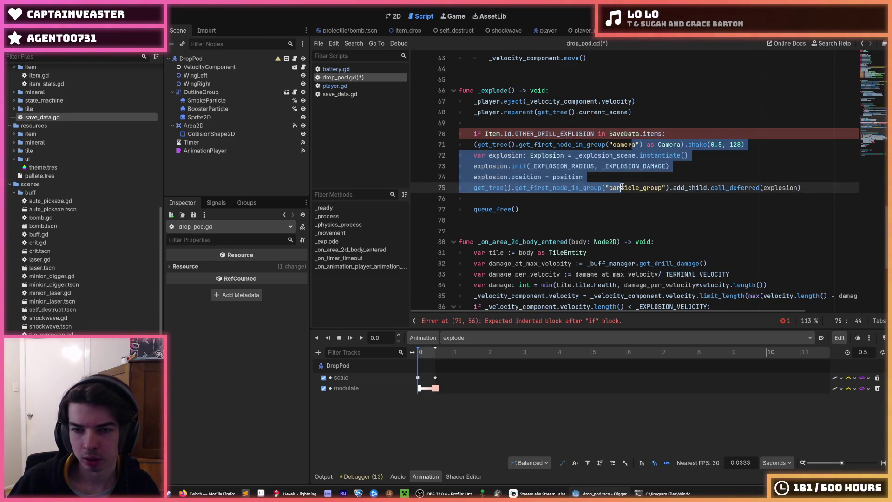
pyautogui.press('Tab')
pyautogui.click(644, 172)
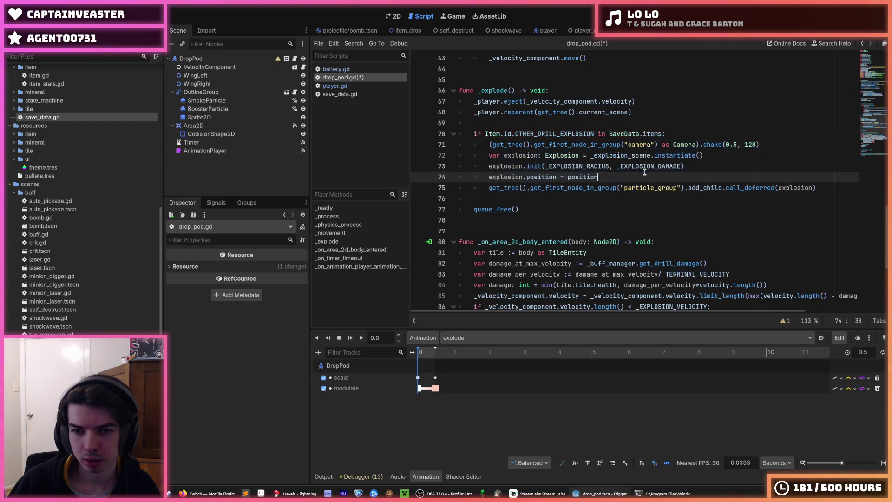
pyautogui.click(607, 199)
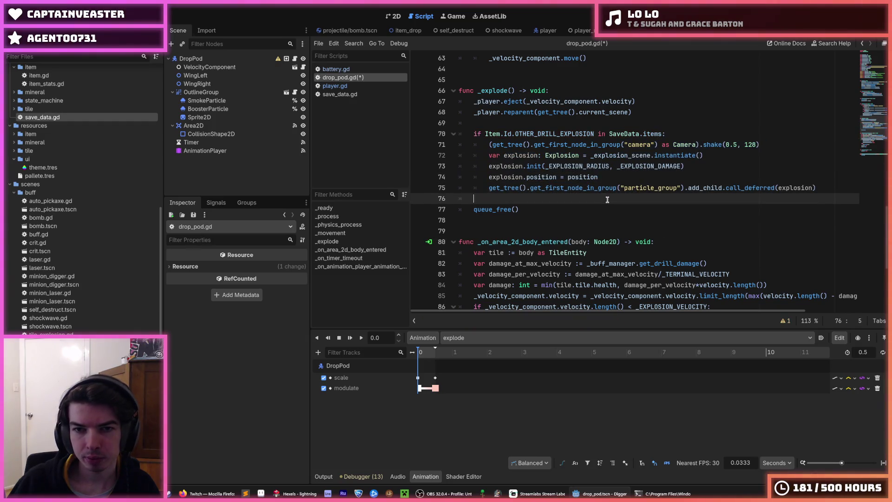
pyautogui.click(649, 108)
pyautogui.click(661, 102)
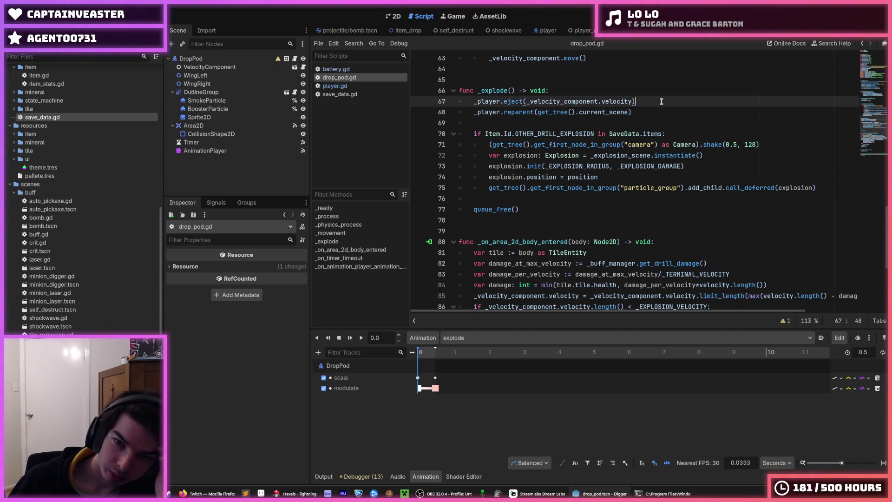
pyautogui.press('Down')
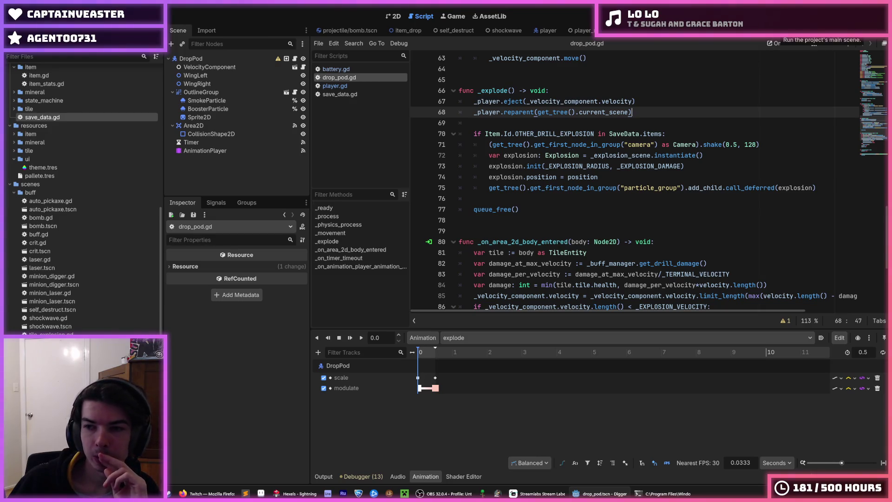
# Step: Test-run the game, stop it, and select the OTHER_DRILL_EXPLOSION condition line
pyautogui.press('F5')
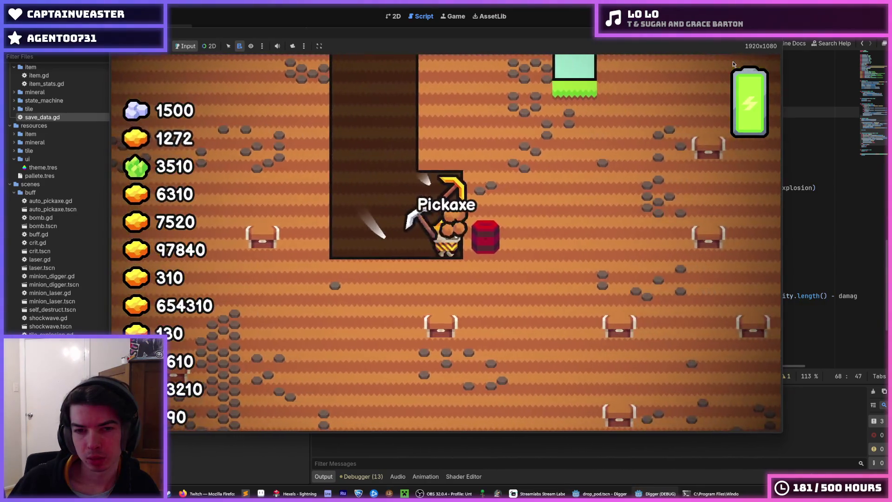
pyautogui.press('F8')
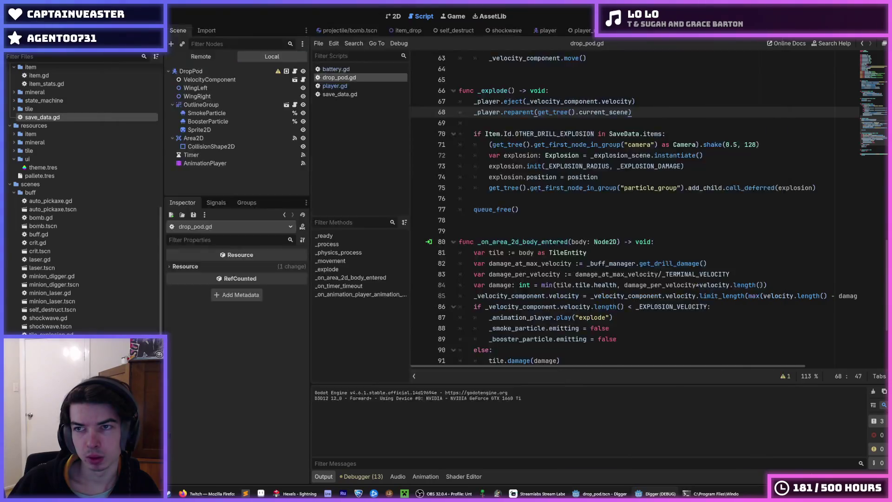
pyautogui.click(590, 198)
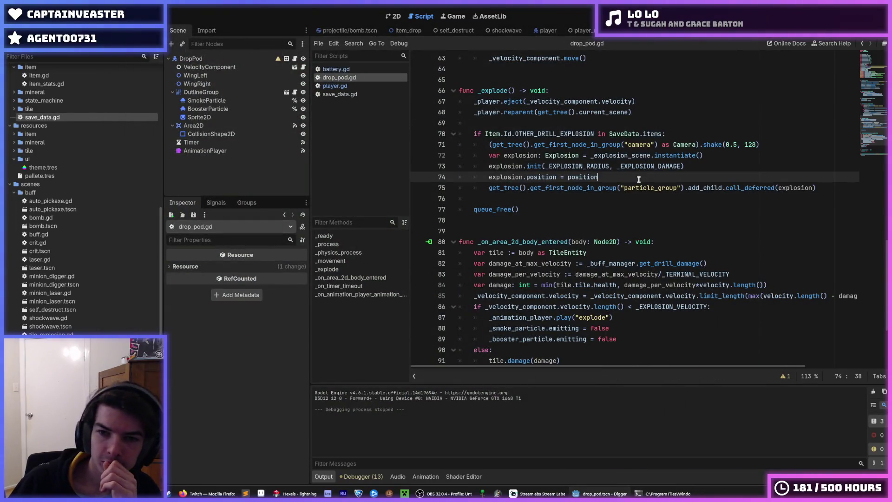
pyautogui.click(619, 177)
pyautogui.click(612, 199)
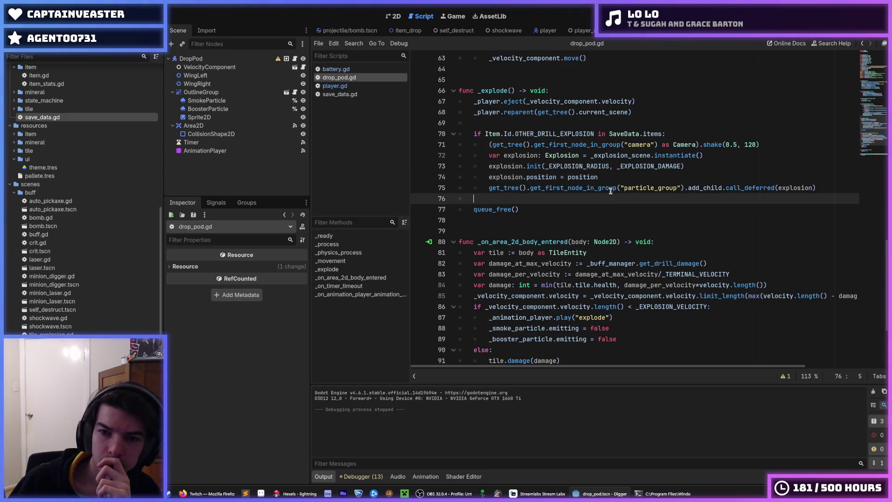
pyautogui.click(608, 181)
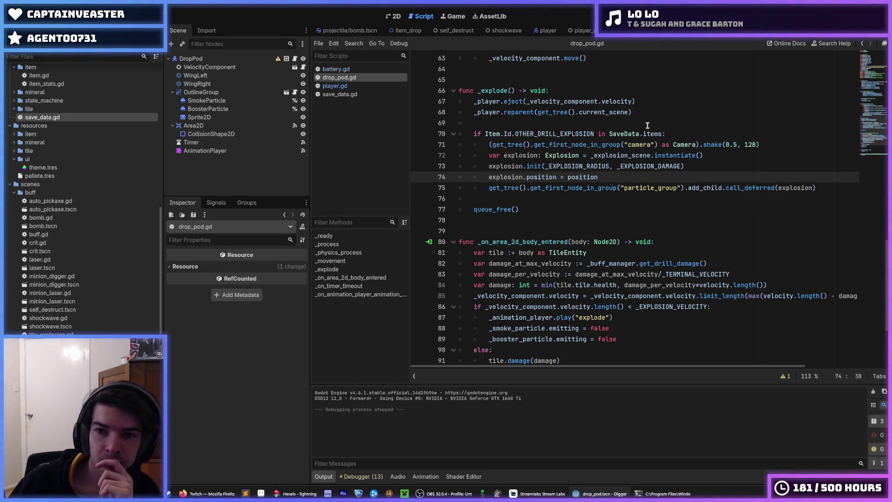
pyautogui.moveTo(665, 134); pyautogui.dragTo(469, 134)
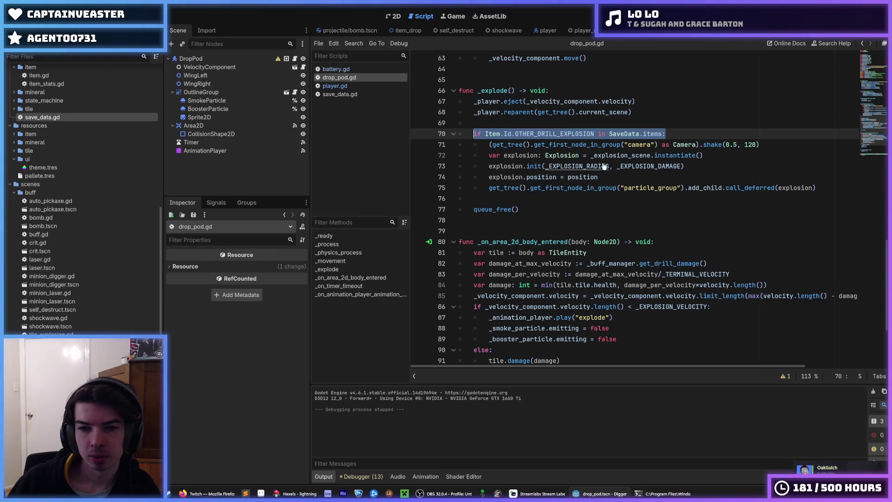
# Step: Search drop_pod.gd for 'animation_player' to locate the animation player calls
pyautogui.scroll(10, 604, 166)
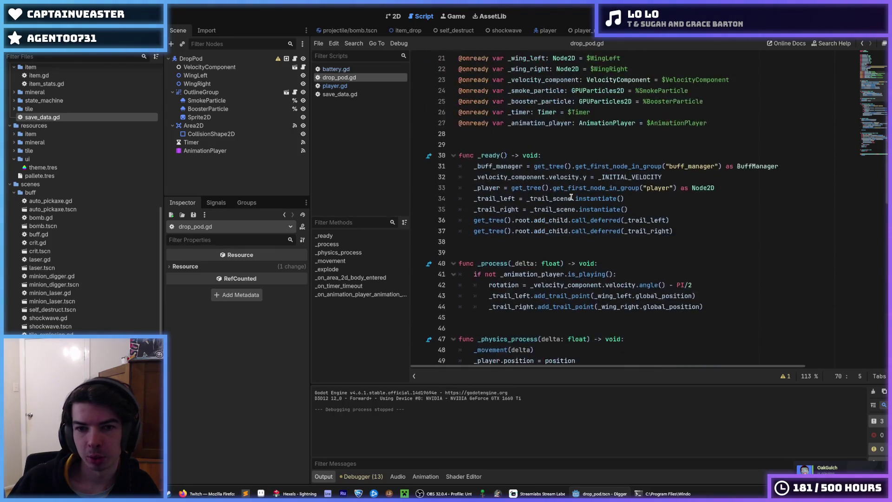
pyautogui.scroll(-15, 570, 199)
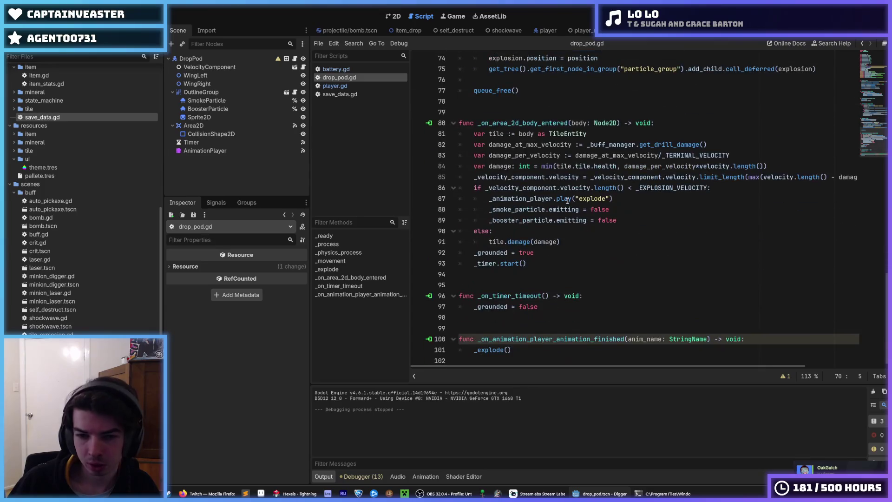
pyautogui.scroll(2, 567, 200)
pyautogui.scroll(-2, 567, 200)
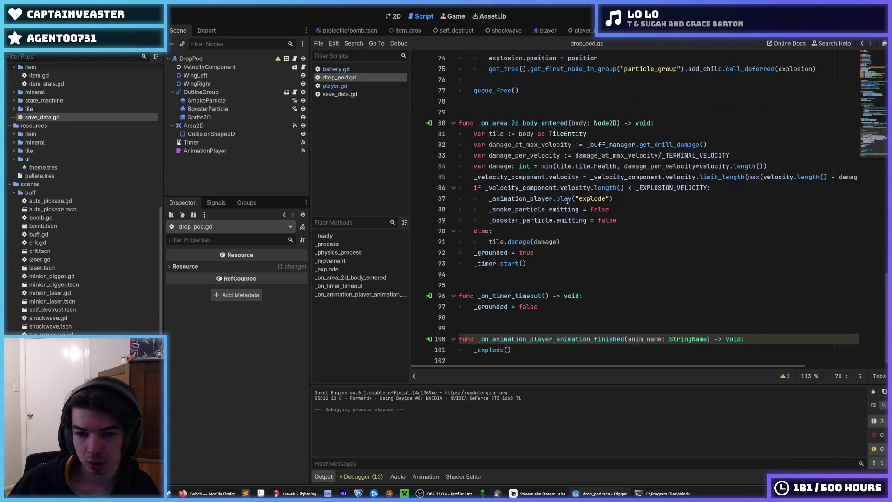
pyautogui.scroll(5, 560, 220)
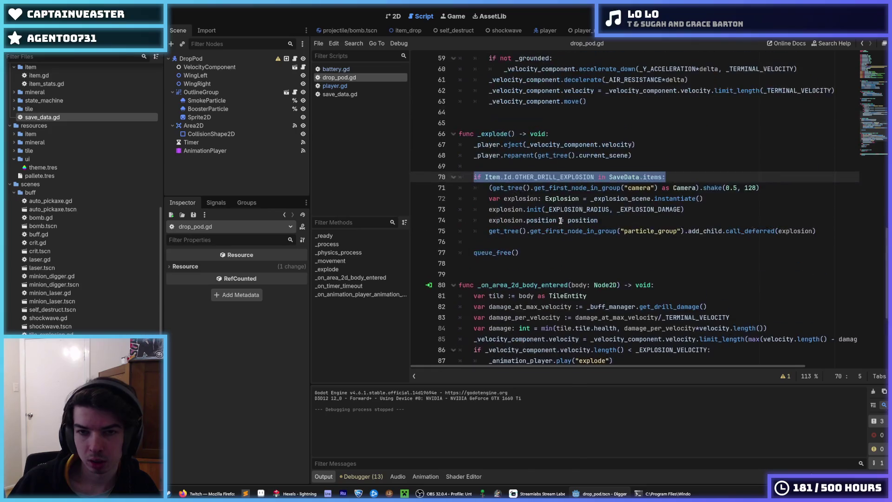
pyautogui.scroll(-5, 560, 220)
pyautogui.scroll(5, 560, 220)
pyautogui.scroll(5, 560, 220)
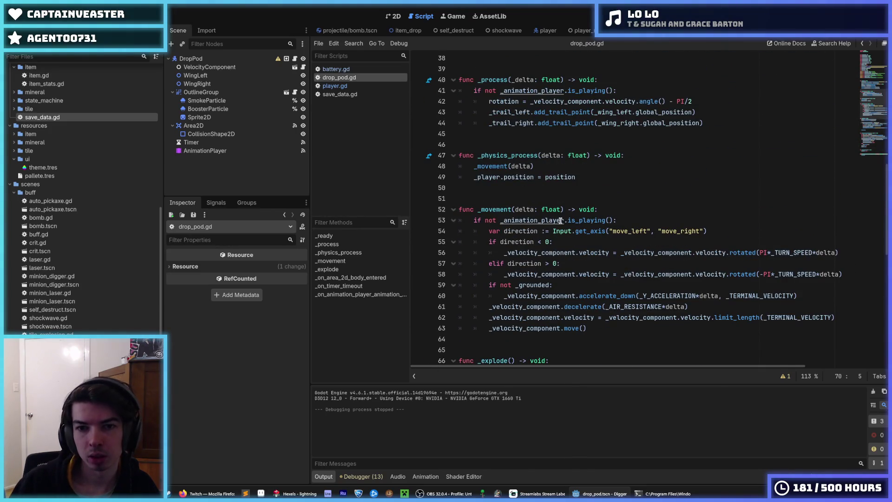
pyautogui.hotkey('ctrl', 'f')
pyautogui.write('animation_player')
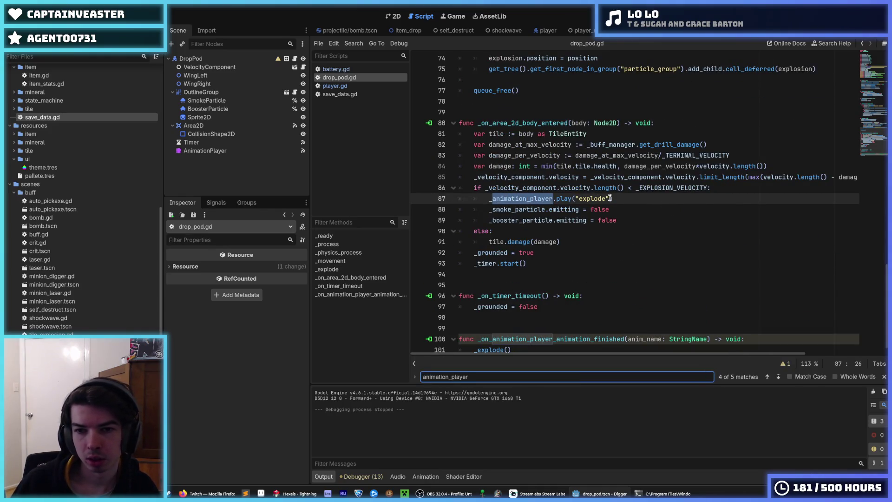
# Step: Wrap the _animation_player.play("explode") call in the pasted OTHER_DRILL_EXPLOSION check
pyautogui.moveTo(611, 199); pyautogui.dragTo(488, 199)
pyautogui.scroll(3, 539, 201)
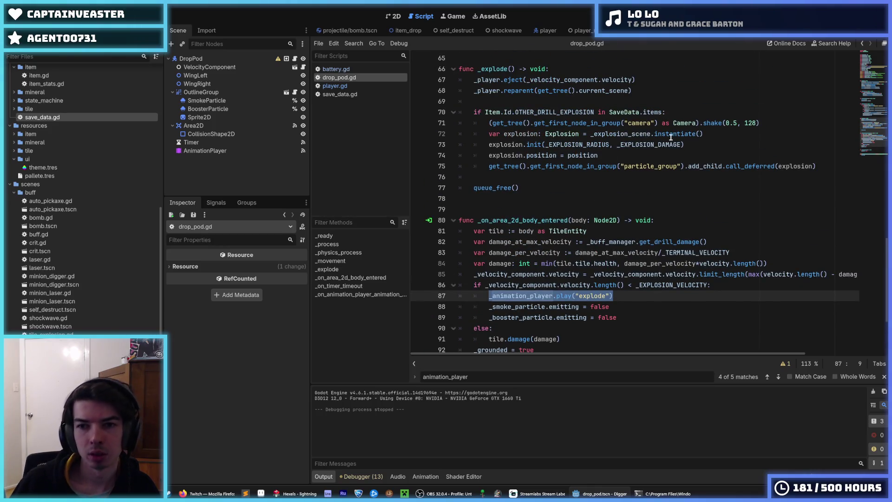
pyautogui.moveTo(678, 112); pyautogui.dragTo(468, 112)
pyautogui.hotkey('ctrl', 'c')
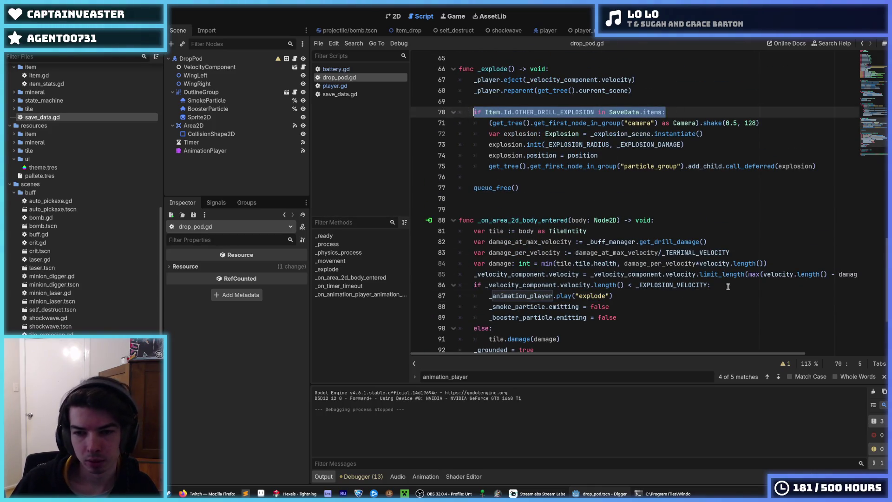
pyautogui.click(734, 285)
pyautogui.press('Return')
pyautogui.hotkey('ctrl', 'v')
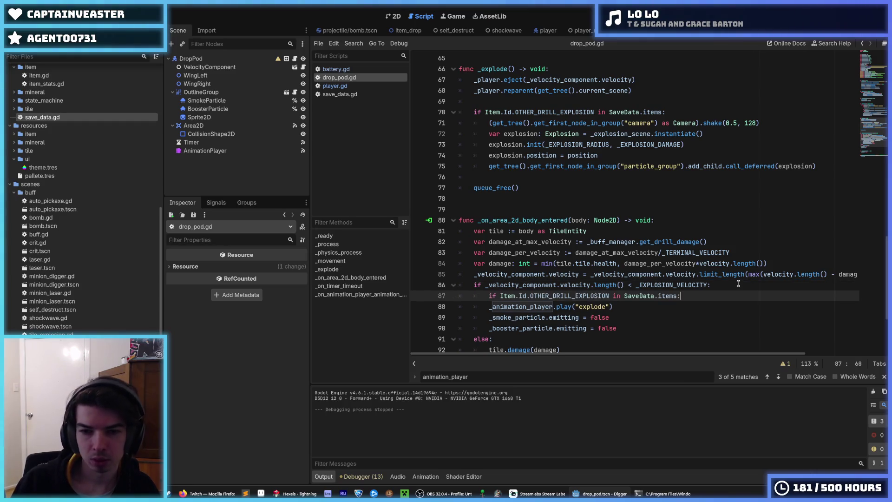
pyautogui.press('Down')
pyautogui.press('Tab')
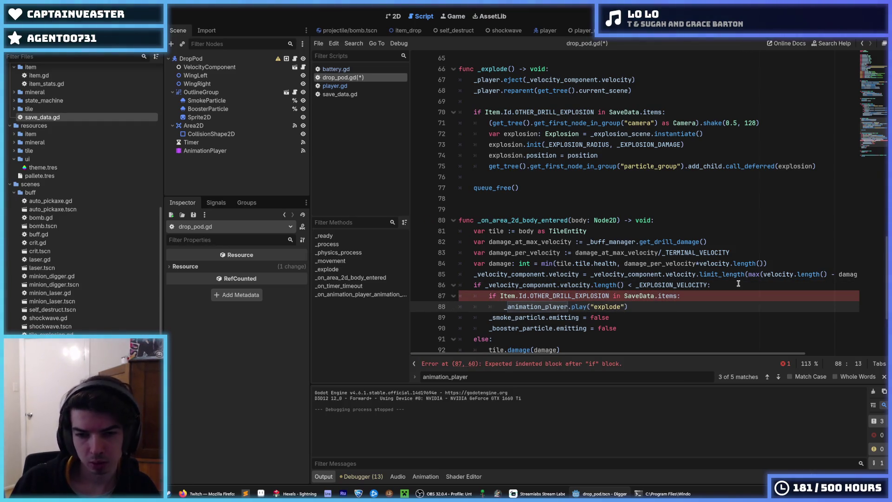
# Step: Delete the OTHER_DRILL_EXPLOSION check from _explode, dedent its explosion lines, and save
pyautogui.press('Up')
pyautogui.press('Up')
pyautogui.press('Up')
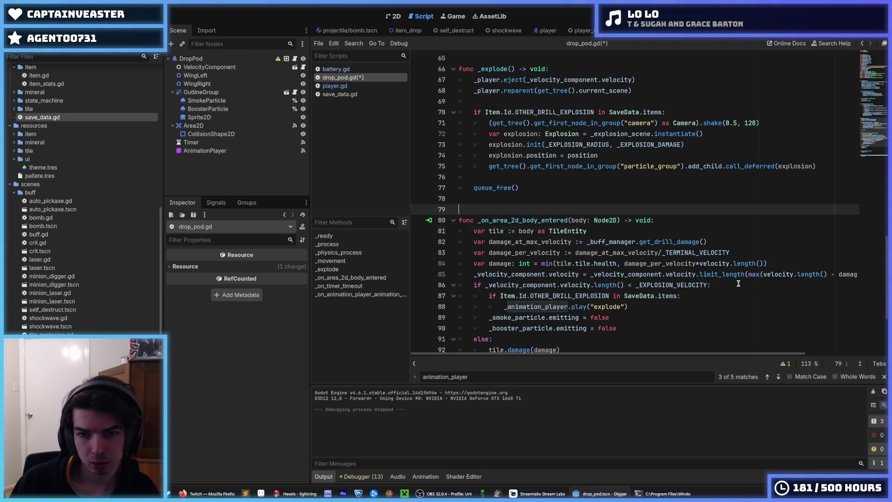
pyautogui.press('Up')
pyautogui.press('Up')
pyautogui.press('Up')
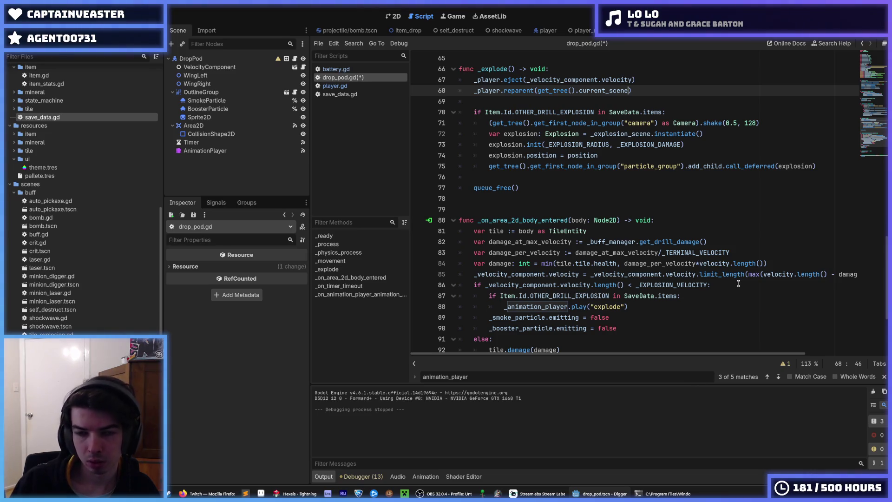
pyautogui.press('Down')
pyautogui.press('Down')
pyautogui.press('Down')
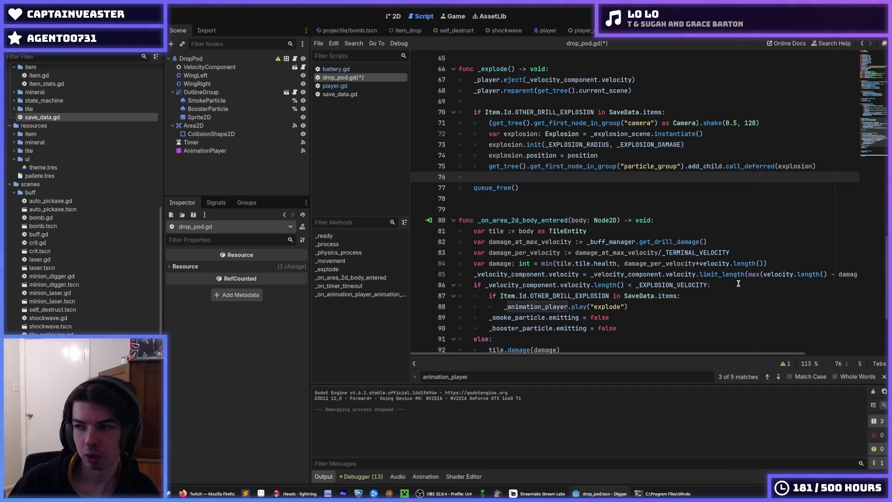
pyautogui.scroll(-2, 642, 234)
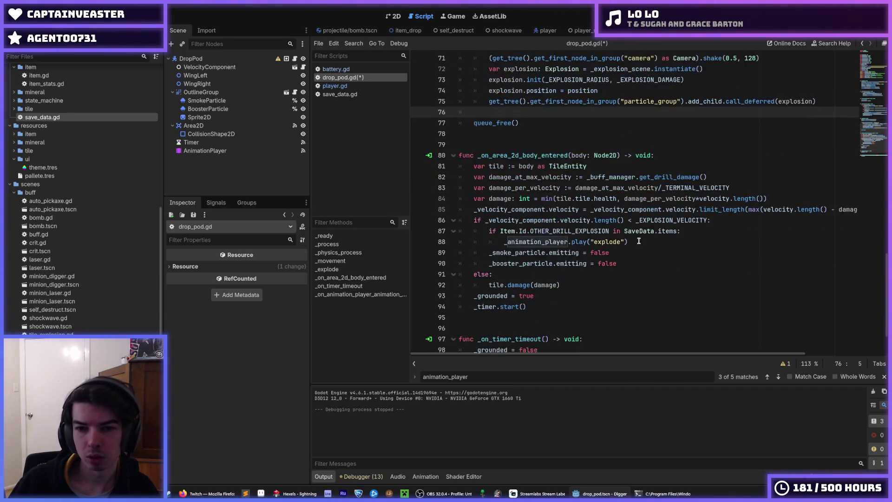
pyautogui.click(636, 242)
pyautogui.scroll(3, 639, 241)
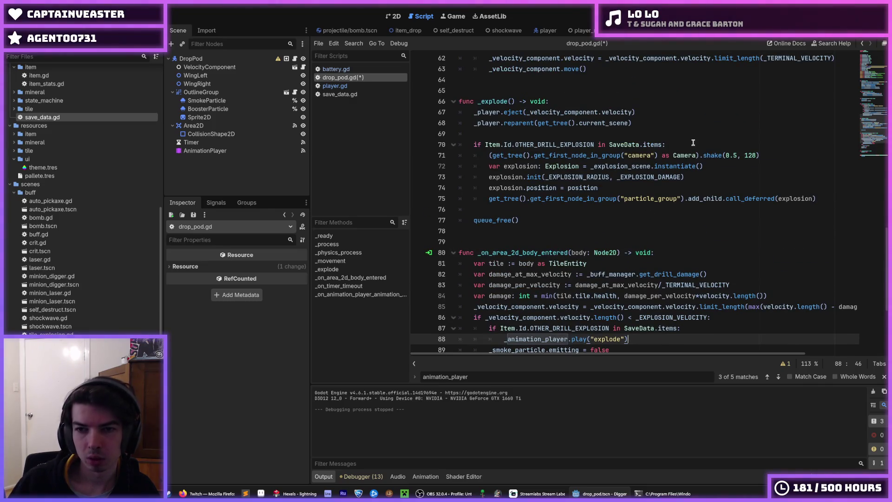
pyautogui.moveTo(693, 143); pyautogui.dragTo(401, 143)
pyautogui.press('Delete')
pyautogui.press('Delete')
pyautogui.hotkey('shift', 'Down')
pyautogui.hotkey('shift', 'Down')
pyautogui.hotkey('shift', 'Down')
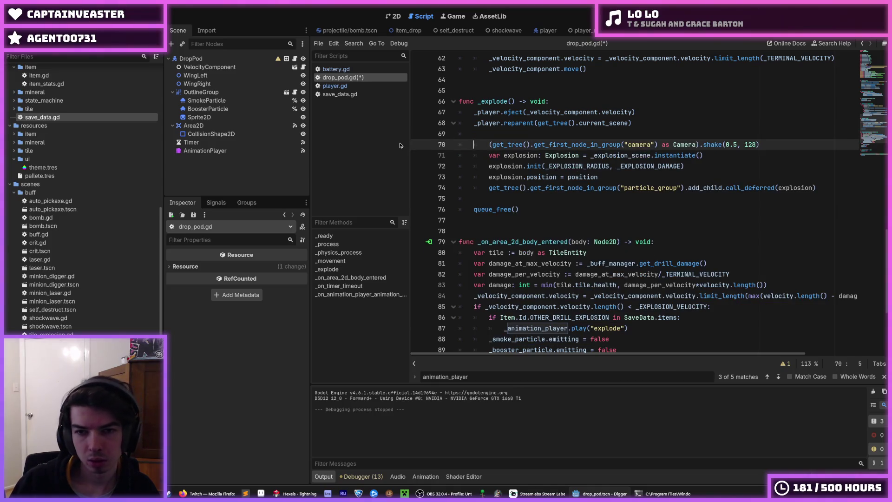
pyautogui.hotkey('shift', 'Tab')
pyautogui.hotkey('ctrl', 's')
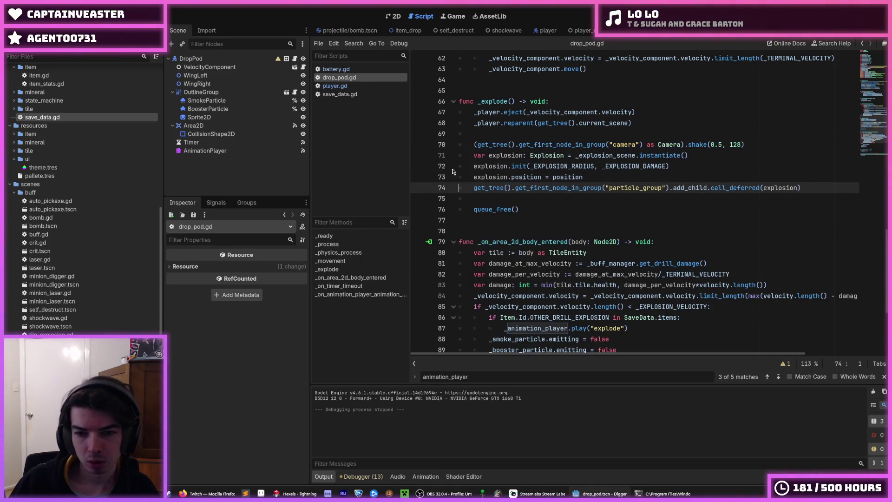
# Step: Save drop_pod.gd once more and launch the Digger game with F5
pyautogui.click(628, 328)
pyautogui.scroll(-4, 627, 328)
pyautogui.scroll(3, 709, 98)
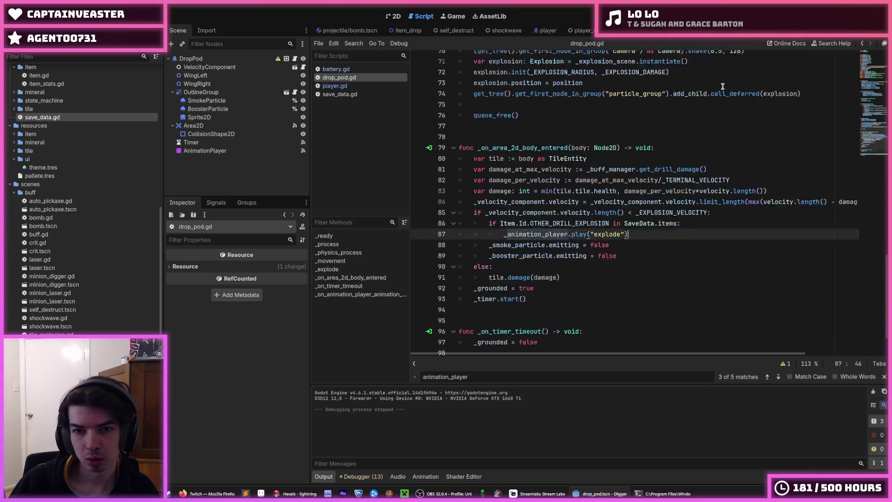
pyautogui.click(675, 91)
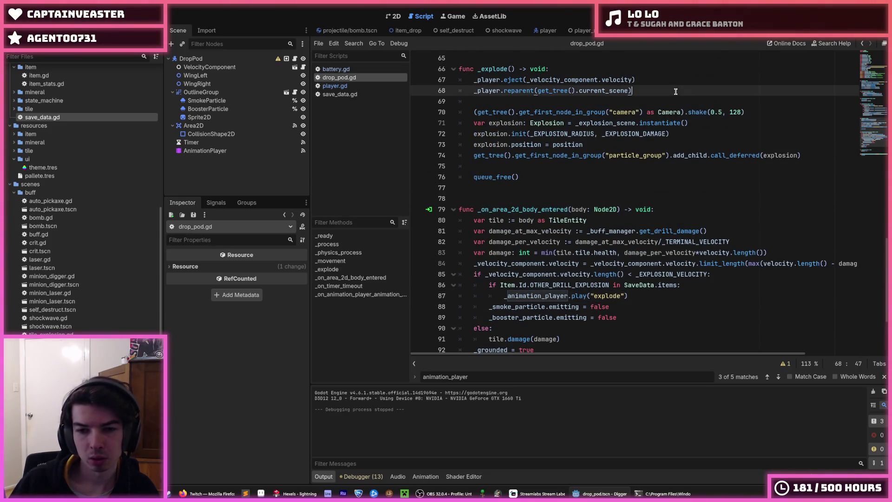
pyautogui.hotkey('ctrl', 's')
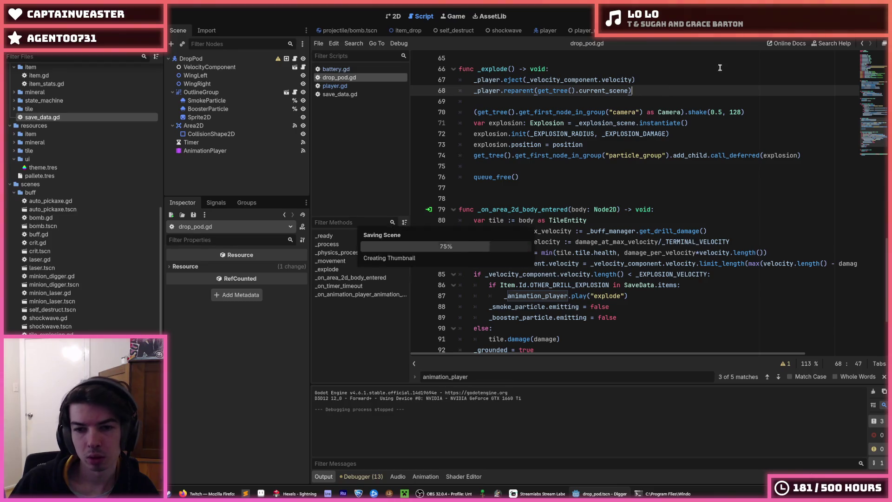
pyautogui.press('F5')
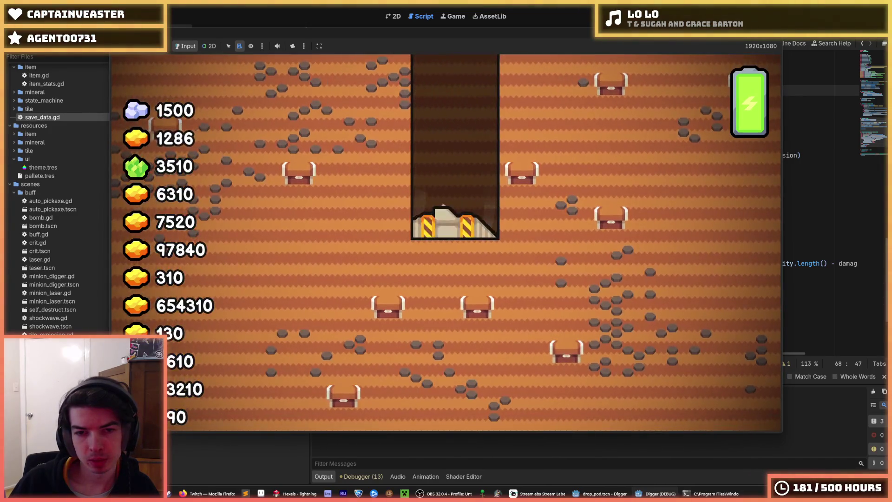
# Step: Stop the game and paste the eject and reparent lines under the drill-explosion check, fixing indentation
pyautogui.press('F8')
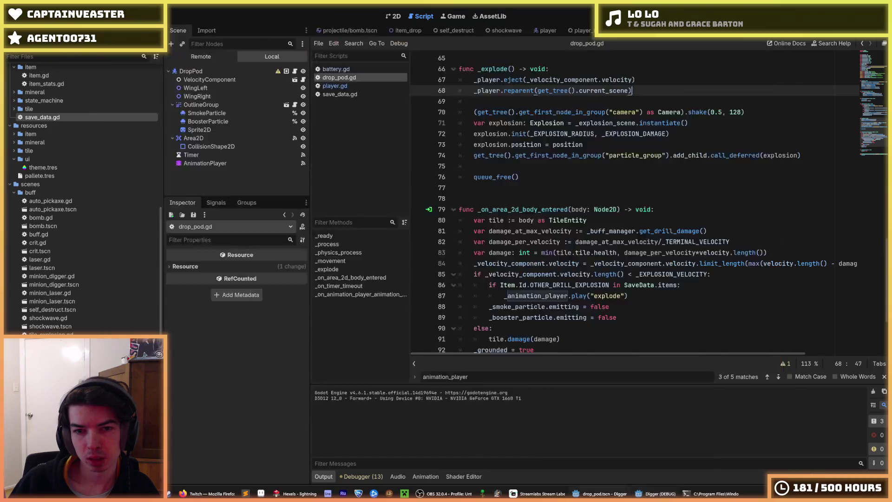
pyautogui.click(657, 295)
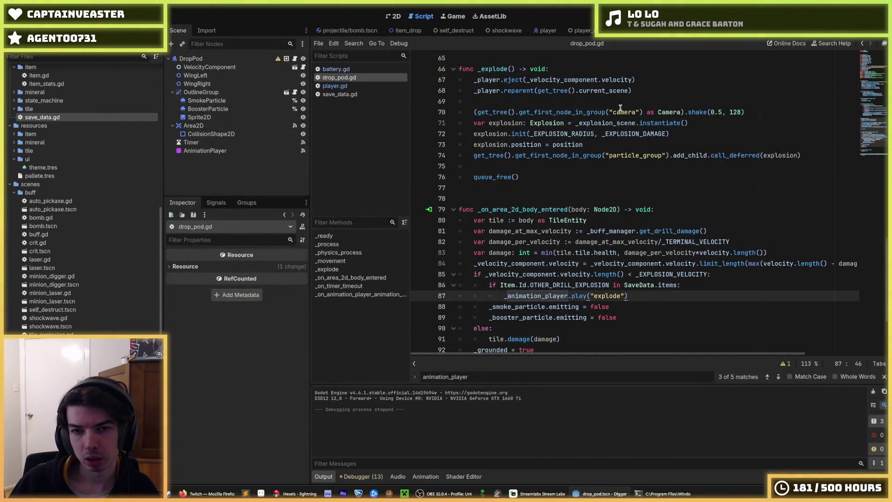
pyautogui.moveTo(633, 91)
pyautogui.mouseDown()
pyautogui.moveTo(462, 90)
pyautogui.moveTo(455, 80)
pyautogui.mouseUp()
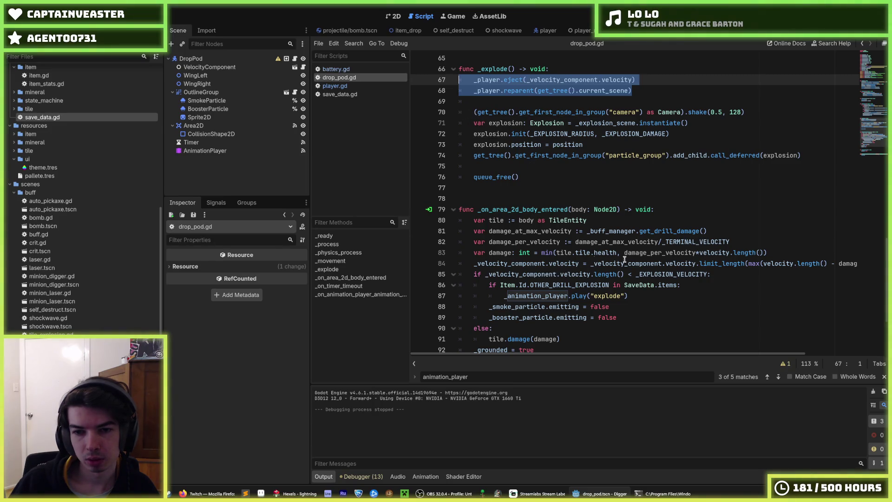
pyautogui.click(698, 286)
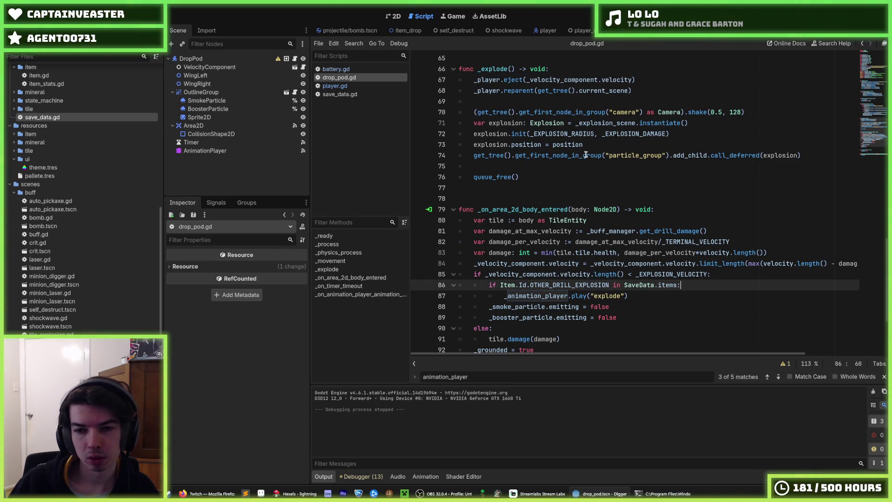
pyautogui.press('Return')
pyautogui.write('_player.eject(_velocity_component.velocity) \t_player.reparent(get_tree().current_scene)')
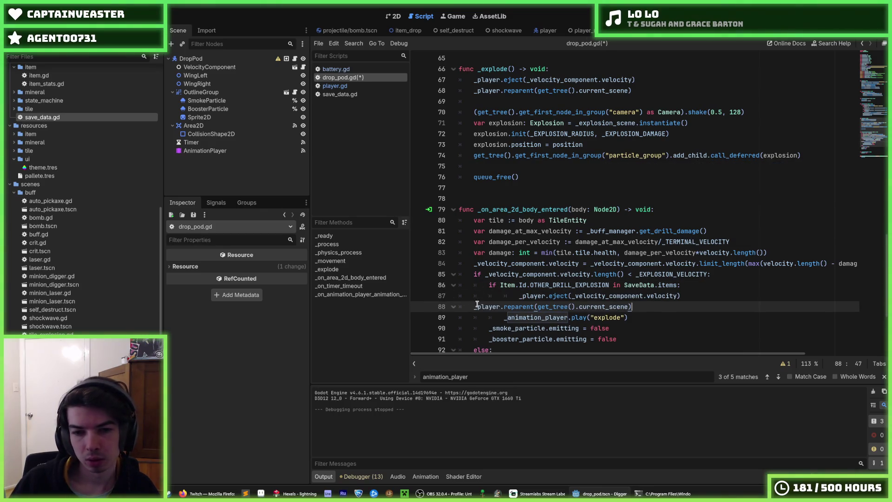
pyautogui.click(474, 307)
pyautogui.press('Tab')
pyautogui.press('Tab')
pyautogui.press('Tab')
pyautogui.press('Up')
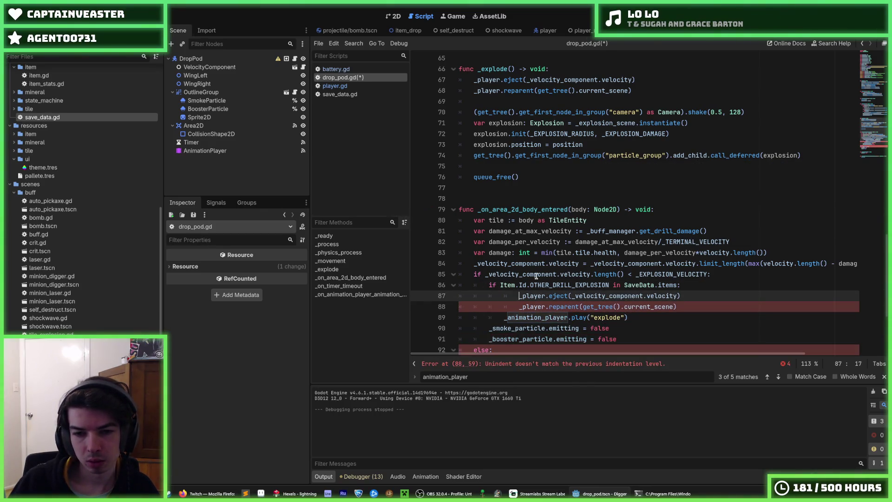
pyautogui.press('BackSpace')
pyautogui.press('Down')
pyautogui.press('Delete')
pyautogui.hotkey('ctrl', 's')
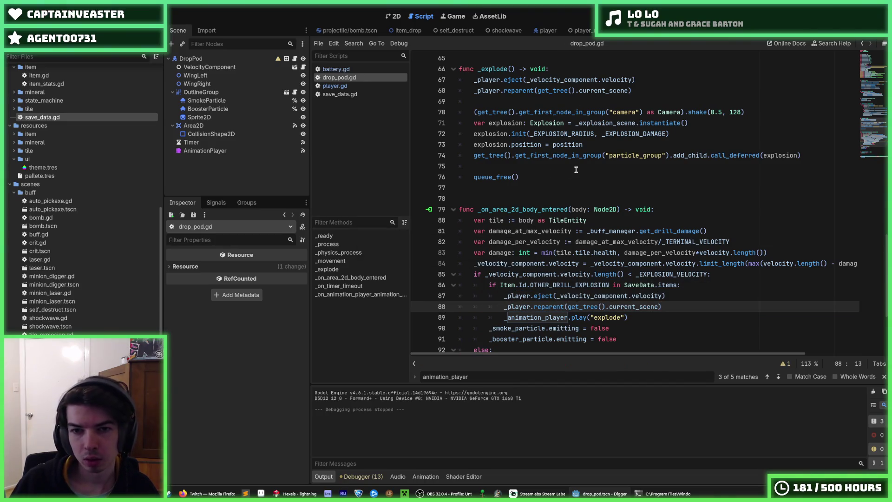
# Step: Add a queue_free() line and move the three pod-removal lines below the explode animation
pyautogui.moveTo(531, 177); pyautogui.dragTo(480, 177)
pyautogui.click(664, 317)
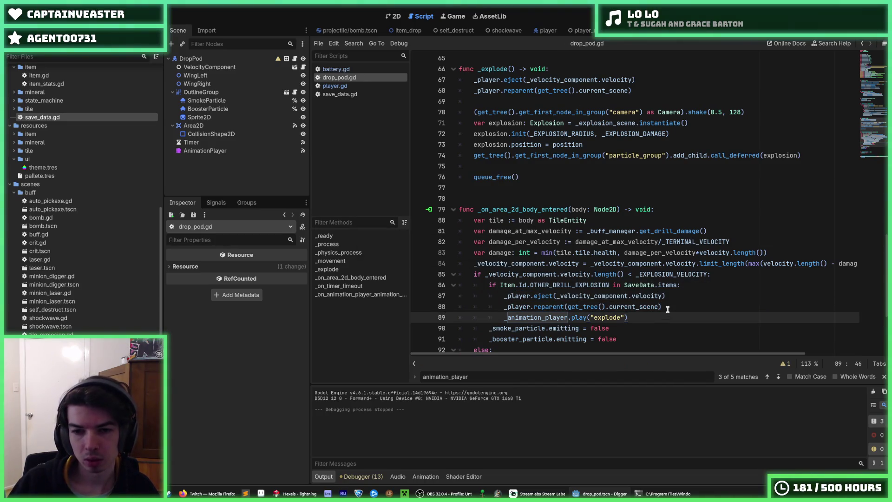
pyautogui.press('Return')
pyautogui.write('queue_free()')
pyautogui.hotkey('alt', 'Up')
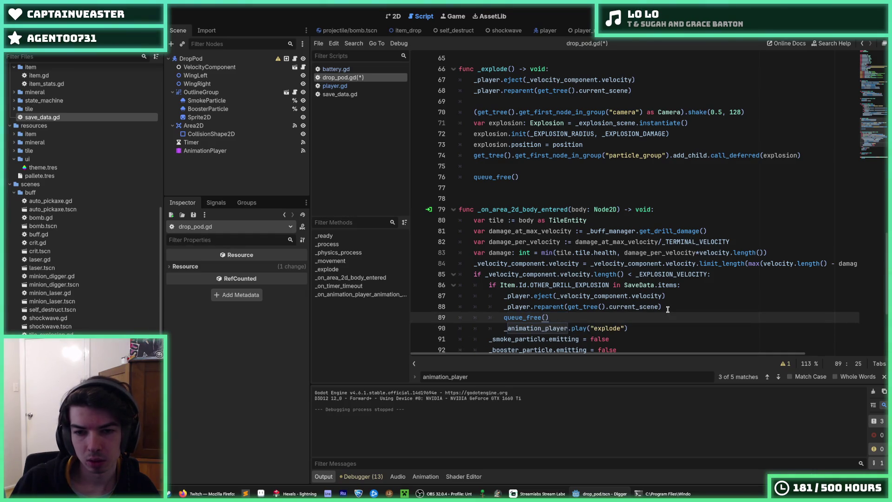
pyautogui.hotkey('shift', 'Up')
pyautogui.hotkey('shift', 'Up')
pyautogui.hotkey('alt', 'Down')
pyautogui.hotkey('shift', 'Tab')
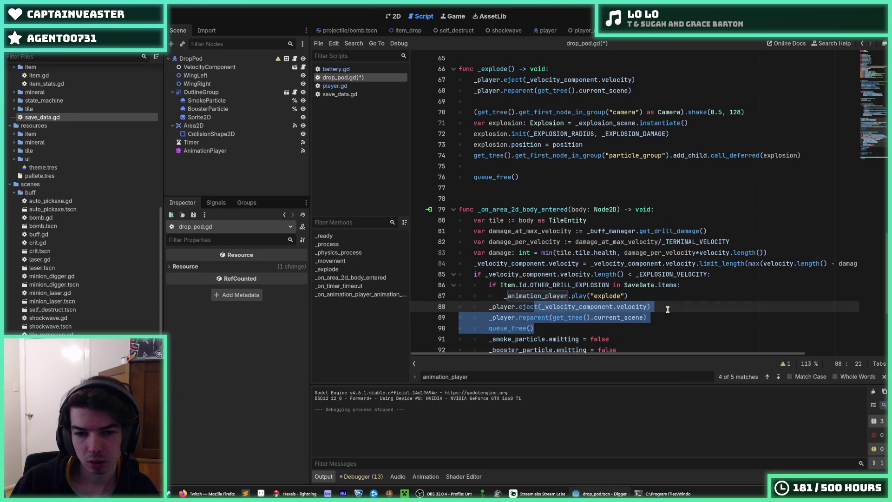
pyautogui.press('Up')
# Step: Wrap the pod-removal lines in a new else: branch, save the script, and relaunch the game
pyautogui.press('End')
pyautogui.press('Return')
pyautogui.press('BackSpace')
pyautogui.write(':')
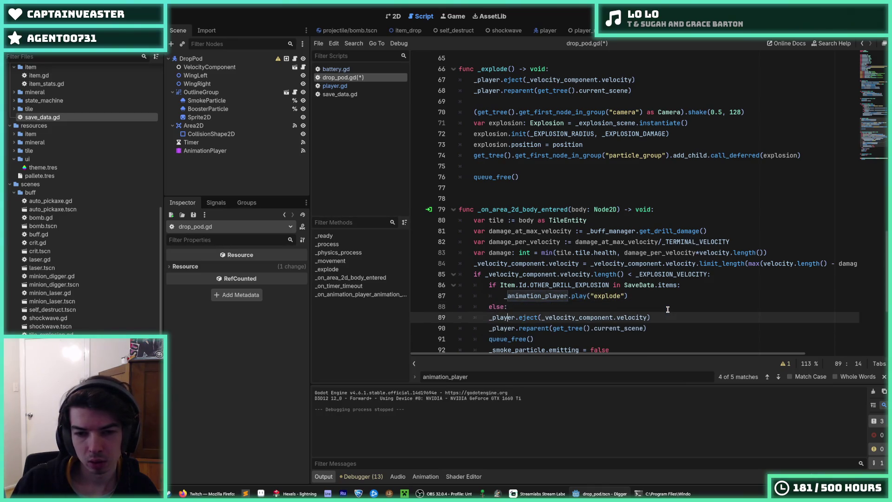
pyautogui.press('Down')
pyautogui.hotkey('shift', 'Down')
pyautogui.hotkey('shift', 'Down')
pyautogui.hotkey('shift', 'Down')
pyautogui.press('Tab')
pyautogui.hotkey('ctrl', 's')
pyautogui.press('Up')
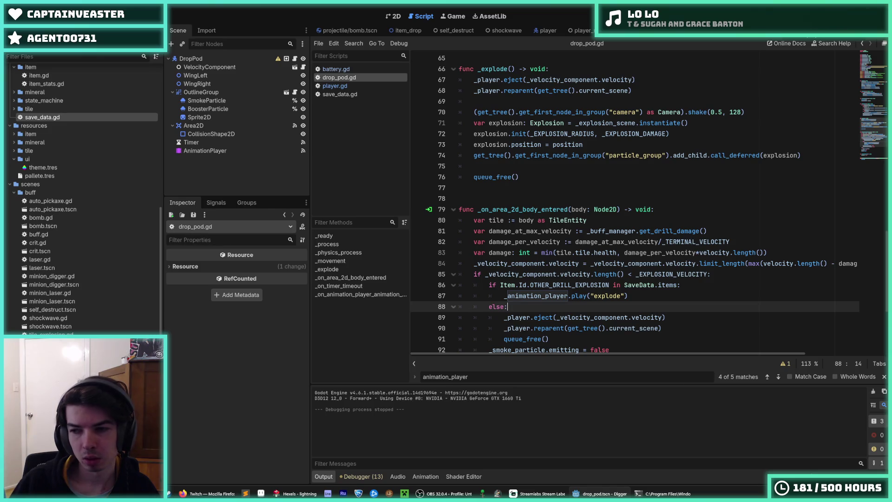
pyautogui.press('F5')
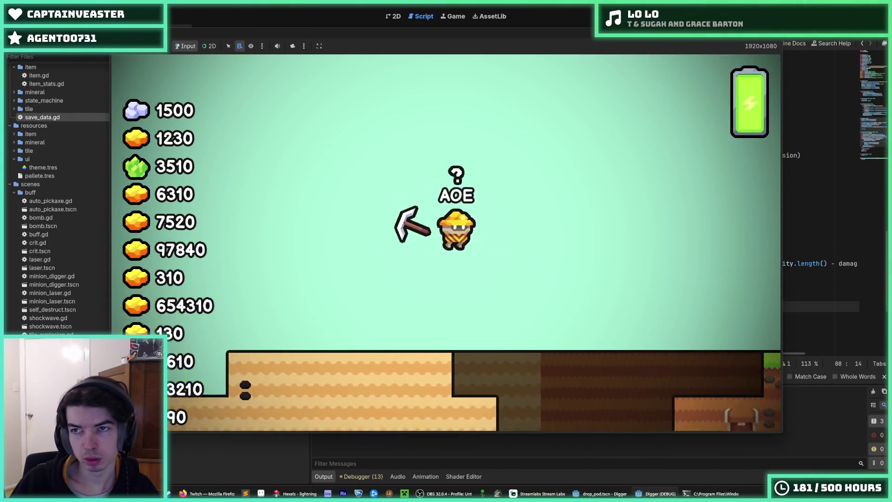
# Step: Restart the Digger run three times to watch the pod land, then stop and relaunch it
pyautogui.press('F5')
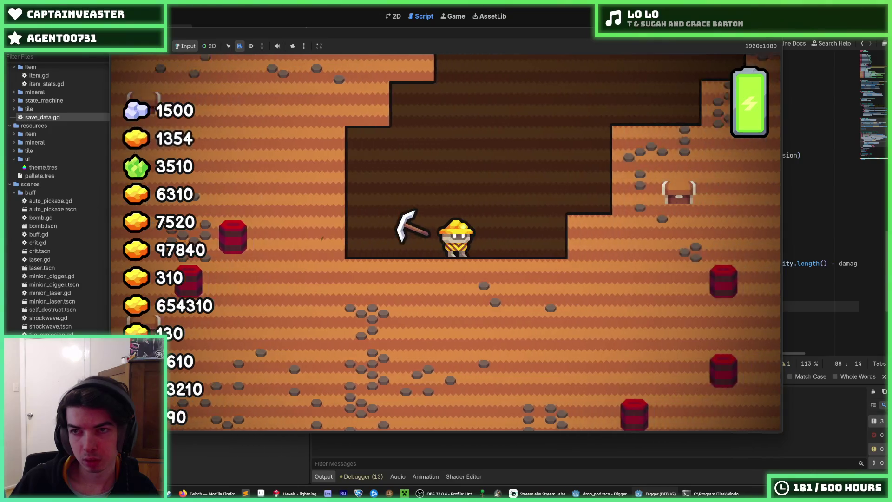
pyautogui.press('F5')
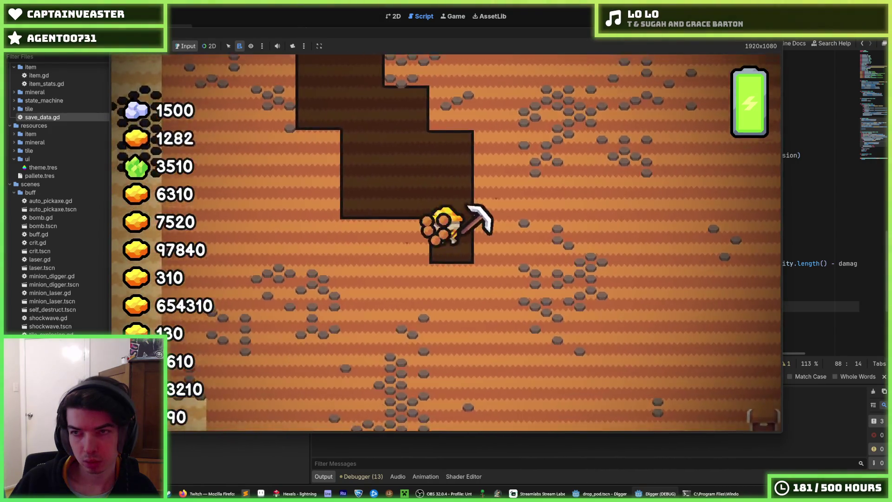
pyautogui.press('F5')
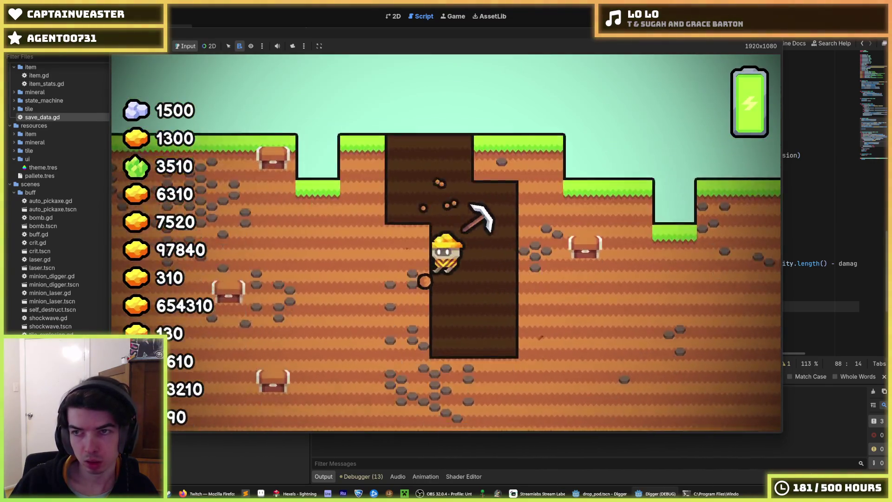
pyautogui.press('F8')
pyautogui.press('F5')
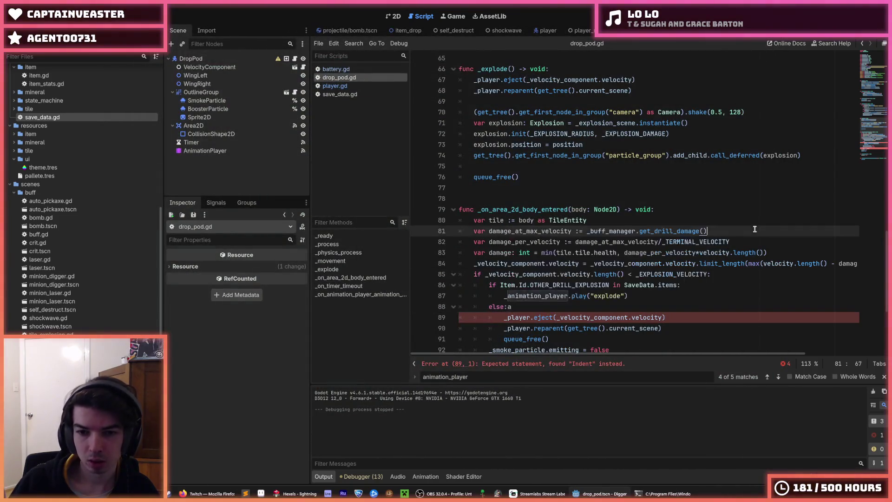
# Step: Undo the stray character after else: on line 88, then run the game briefly to verify
pyautogui.click(688, 319)
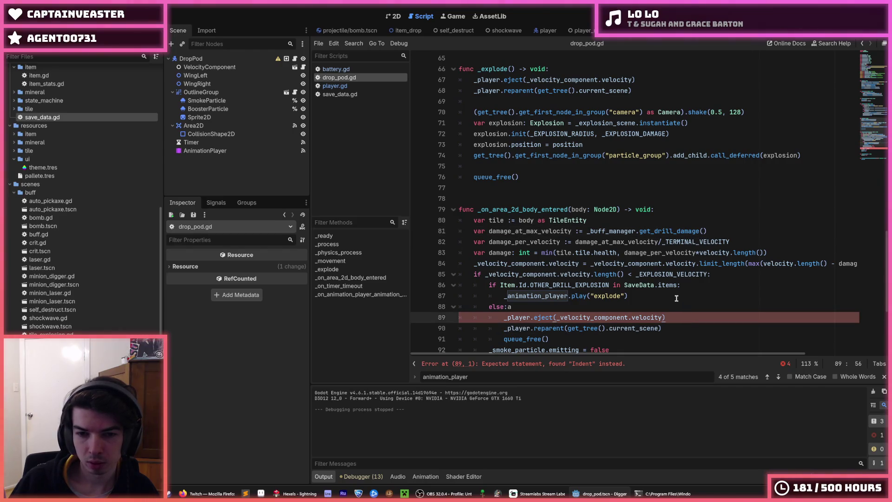
pyautogui.hotkey('ctrl', 'z')
pyautogui.scroll(-2, 776, 133)
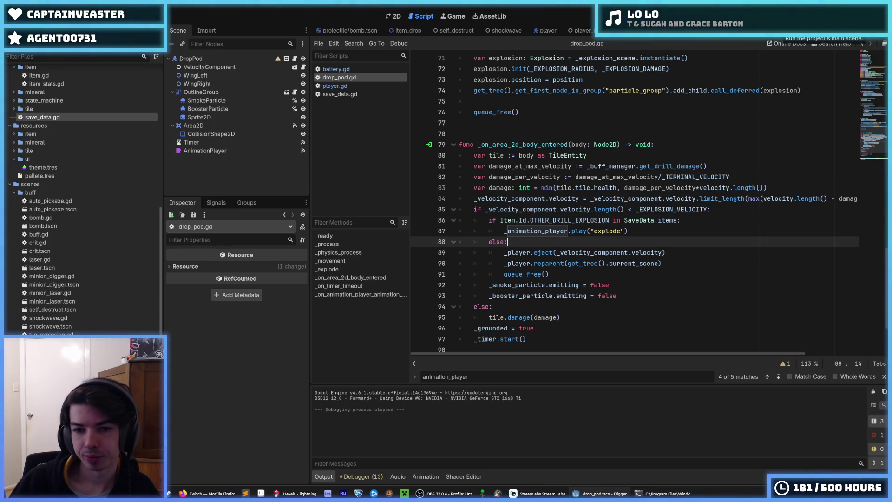
pyautogui.click(788, 25)
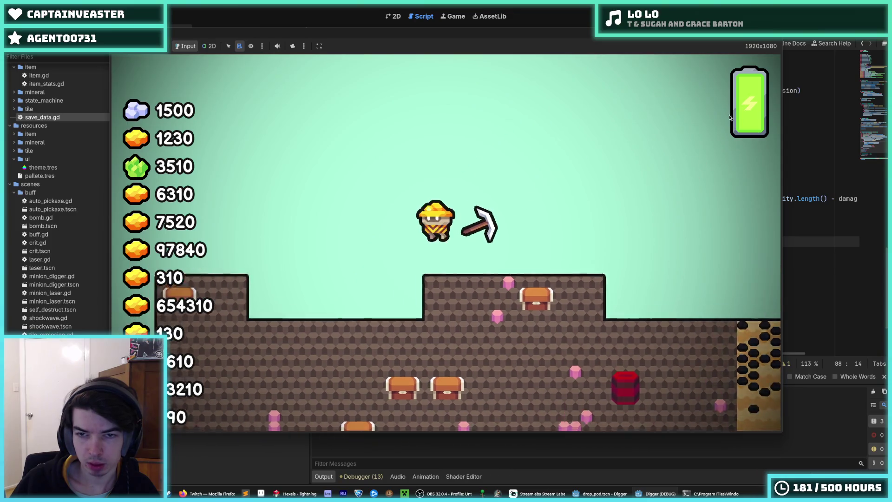
pyautogui.press('F8')
# Step: Declare var old_velocity holding _velocity_component.velocity in the body-entered handler
pyautogui.hotkey('ctrl', 's')
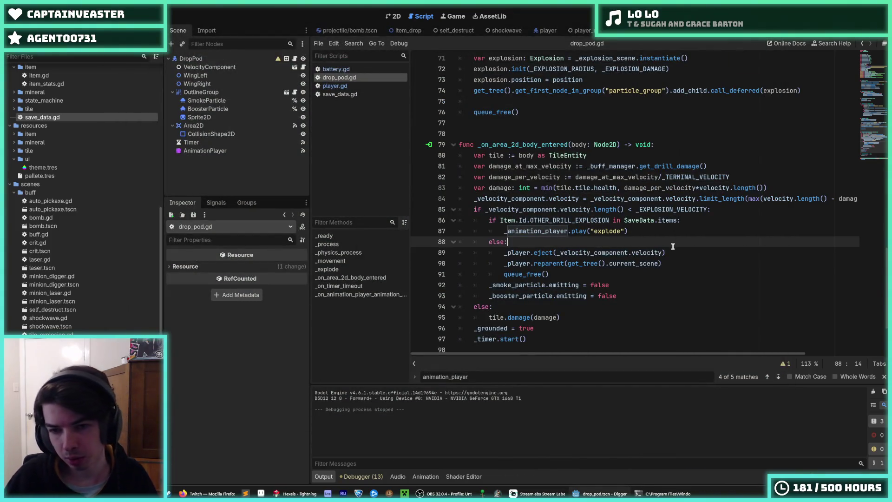
pyautogui.click(691, 251)
pyautogui.hotkey('ctrl', 's')
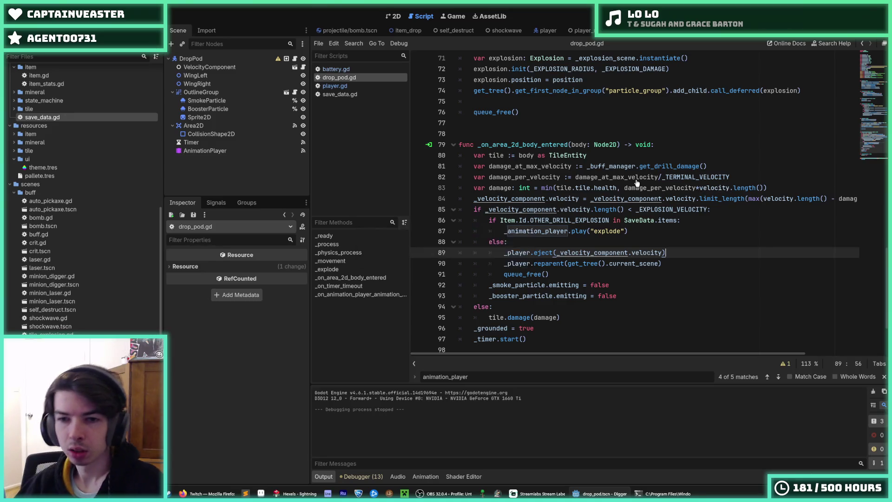
pyautogui.doubleClick(613, 251)
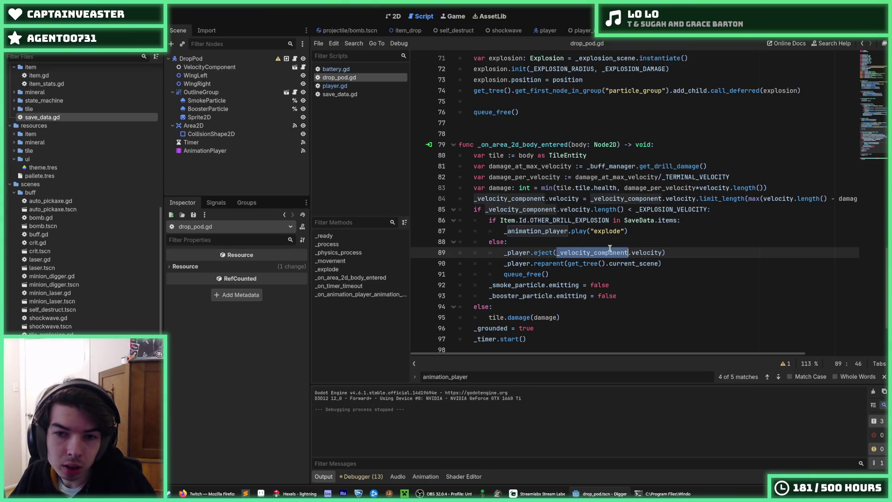
pyautogui.click(579, 237)
pyautogui.click(608, 155)
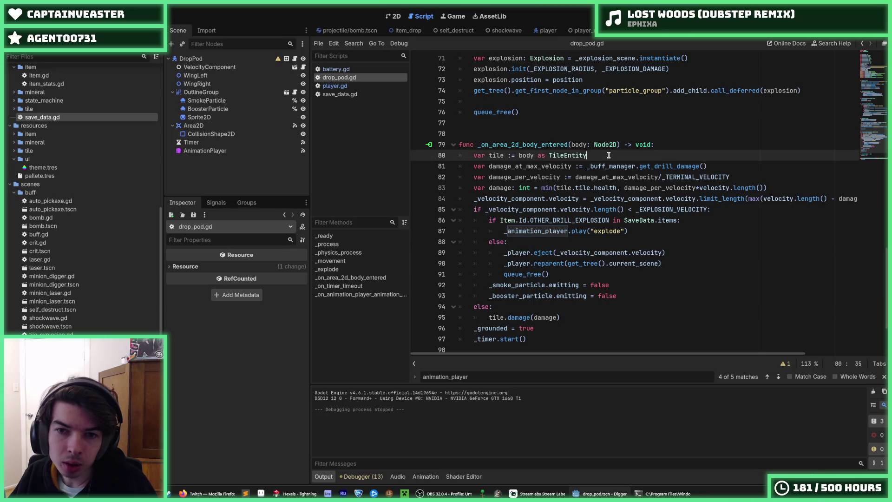
pyautogui.press('Return')
pyautogui.write('var old_velocity =')
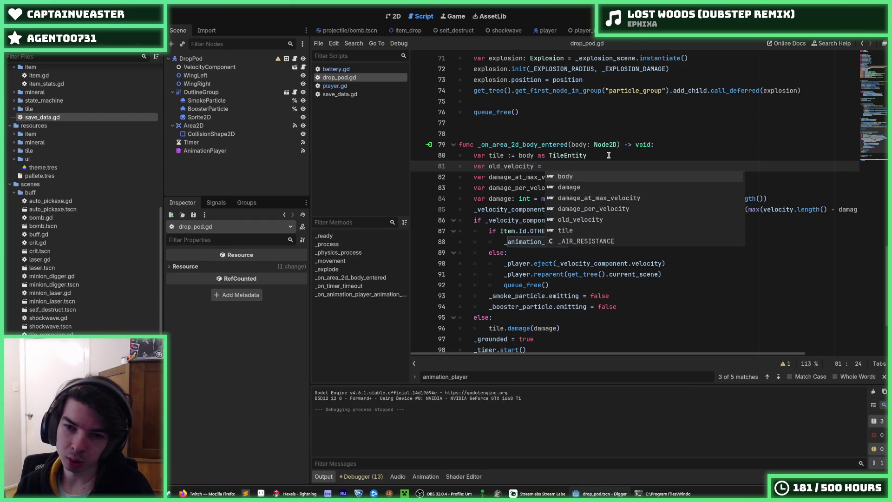
pyautogui.press('Escape')
pyautogui.moveTo(589, 210); pyautogui.dragTo(695, 210)
pyautogui.hotkey('ctrl', 'c')
pyautogui.click(574, 166)
pyautogui.hotkey('ctrl', 'v')
# Step: Pass old_velocity to eject(), move its declaration to the handler's first line, and launch the game
pyautogui.doubleClick(513, 166)
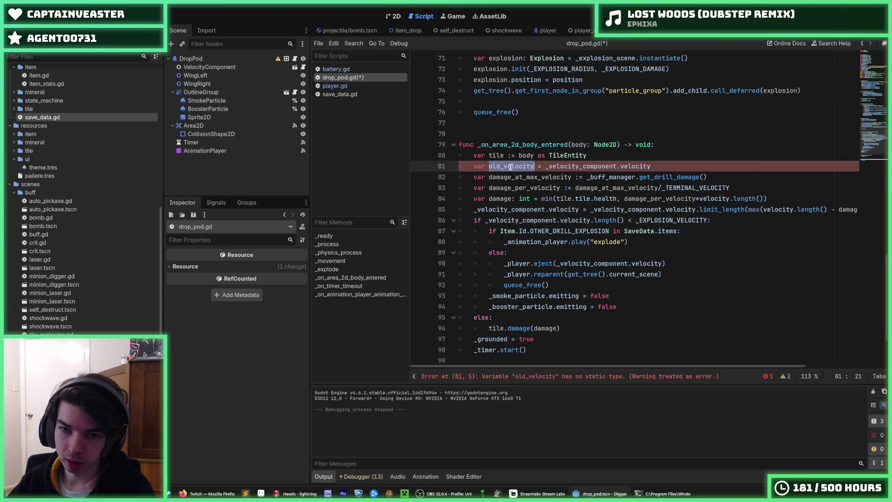
pyautogui.hotkey('ctrl', 'c')
pyautogui.moveTo(661, 263); pyautogui.dragTo(559, 263)
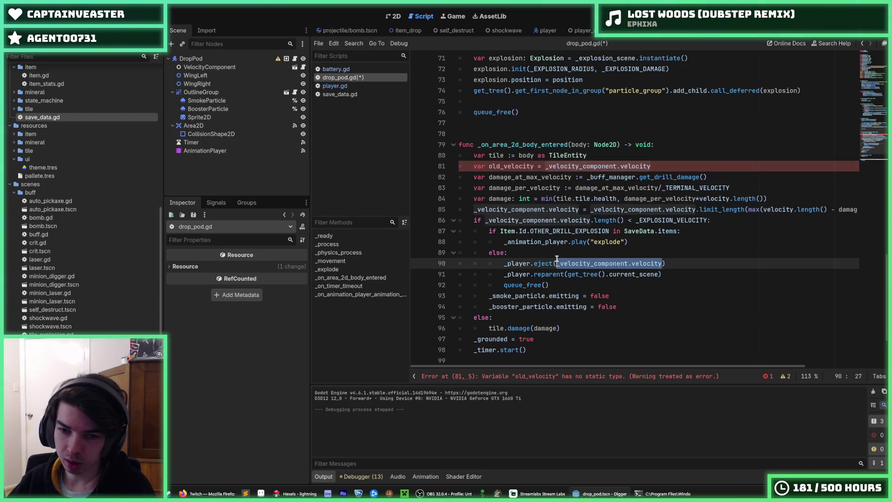
pyautogui.hotkey('ctrl', 'v')
pyautogui.click(671, 165)
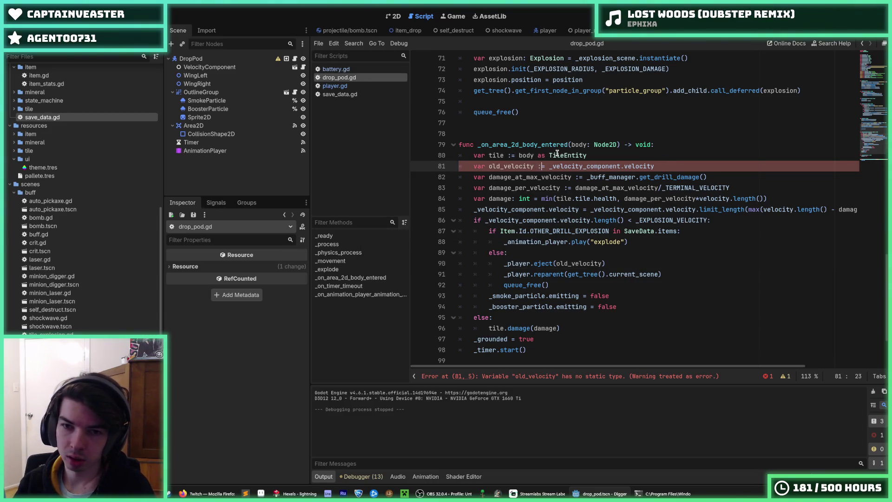
pyautogui.hotkey('alt', 'Up')
pyautogui.click(701, 144)
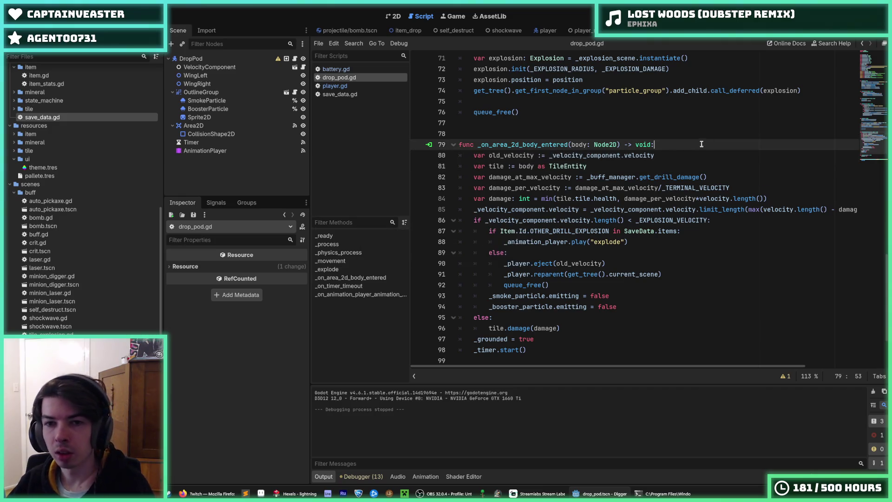
pyautogui.press('F5')
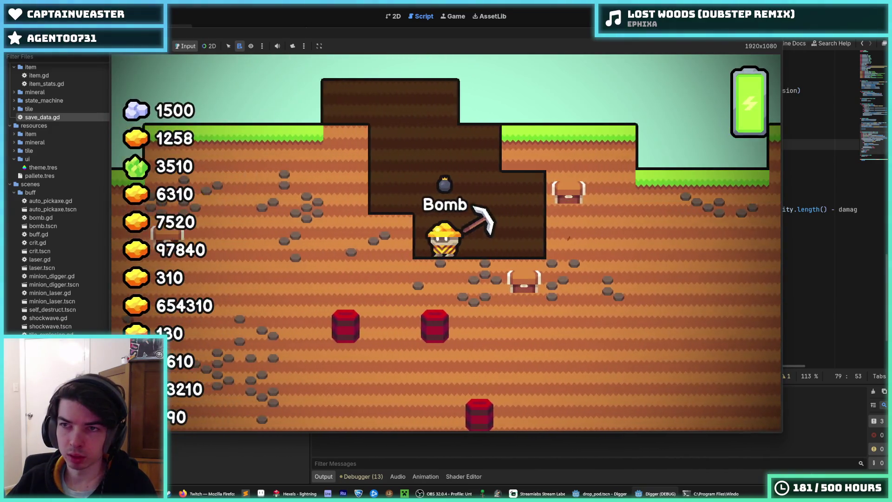
# Step: Relaunch and restart the Digger test run several times, then close the game window
pyautogui.press('F8')
pyautogui.press('F5')
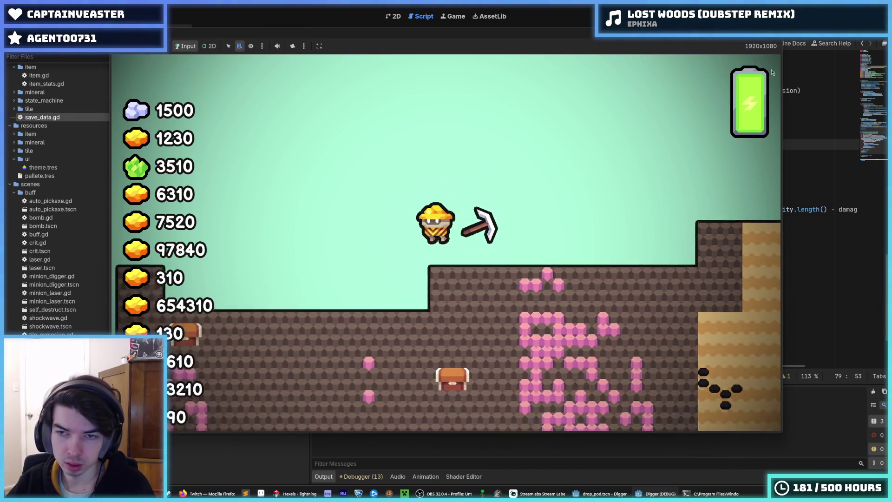
pyautogui.press('F8')
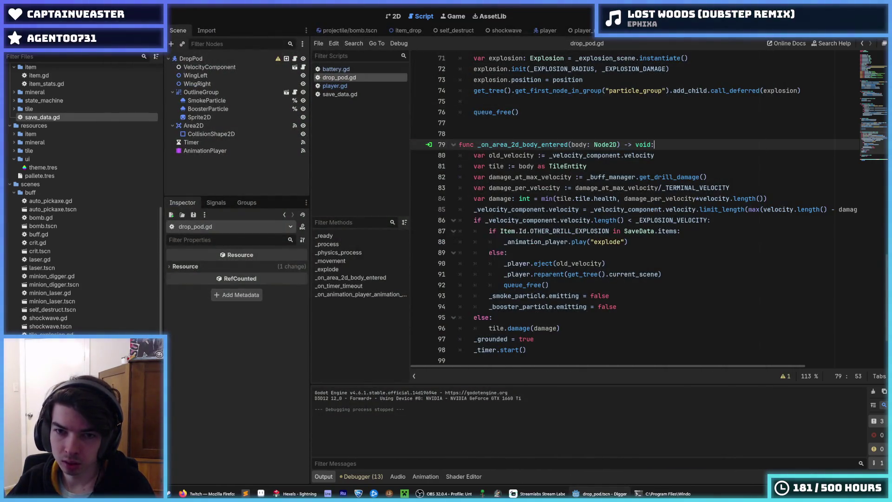
pyautogui.press('F5')
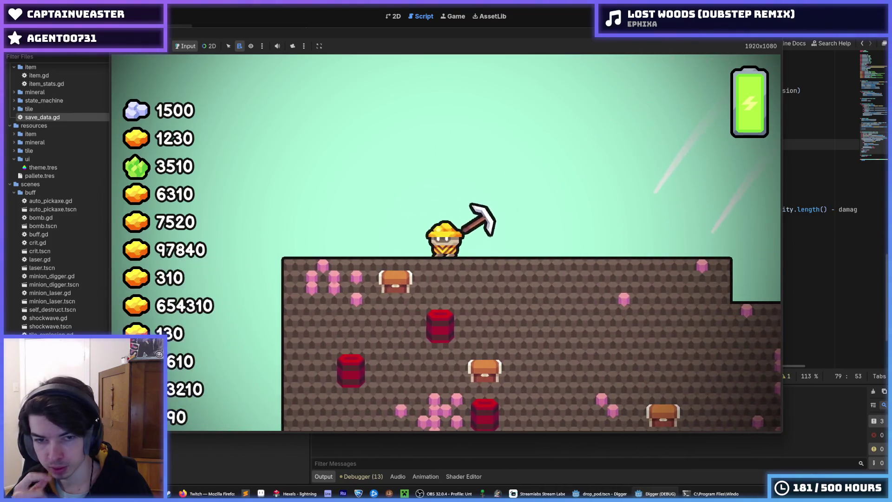
pyautogui.press('F5')
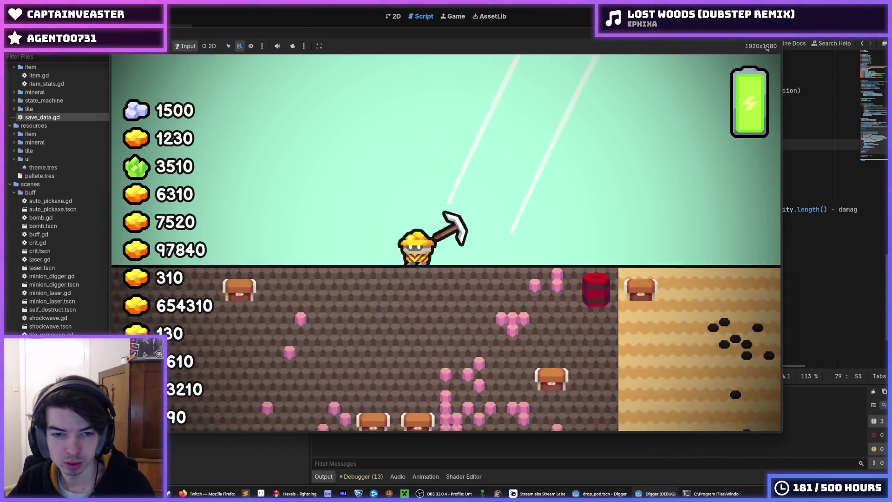
pyautogui.press('F5')
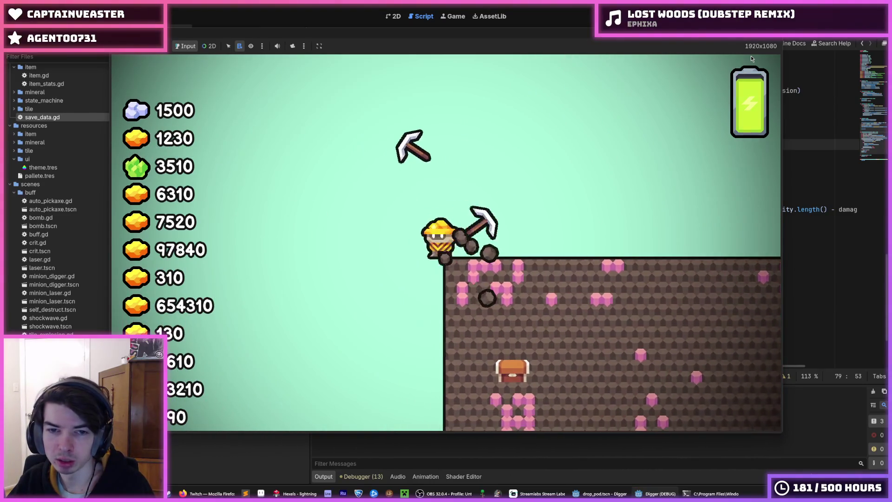
pyautogui.press('F8')
pyautogui.press('F5')
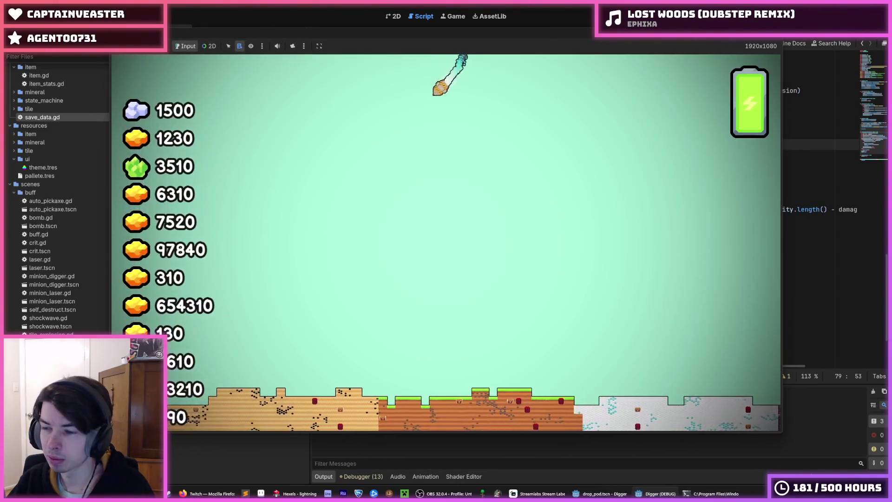
pyautogui.moveTo(755, 31)
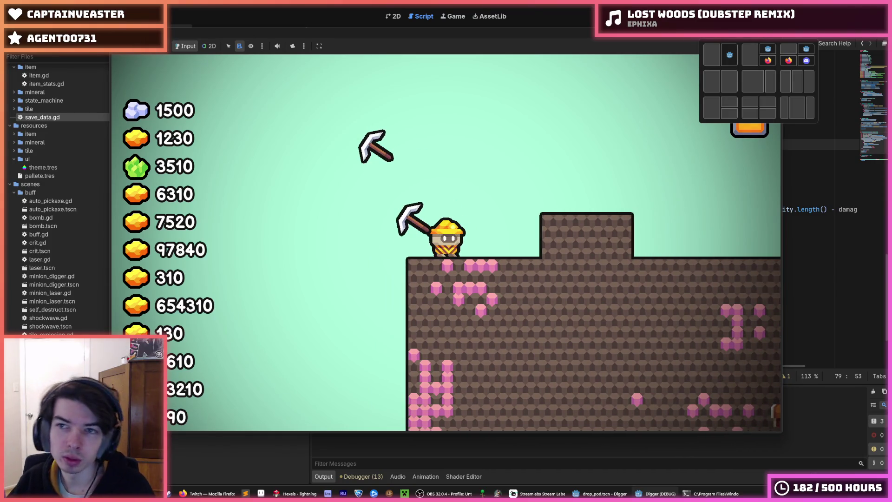
pyautogui.click(773, 30)
# Step: Save the drop pod scene and switch over to the player scene's player.gd script
pyautogui.hotkey('ctrl', 's')
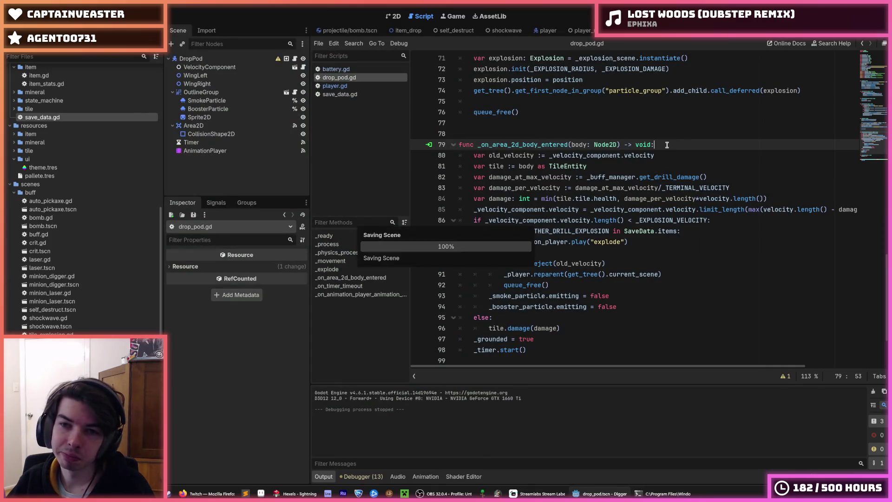
pyautogui.scroll(-2, 697, 135)
pyautogui.scroll(1, 697, 134)
pyautogui.click(697, 134)
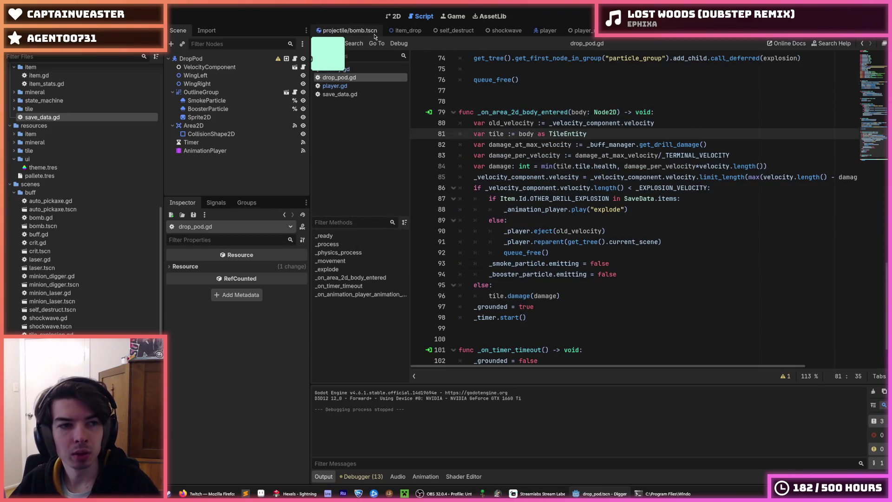
pyautogui.click(546, 30)
pyautogui.scroll(3, 279, 121)
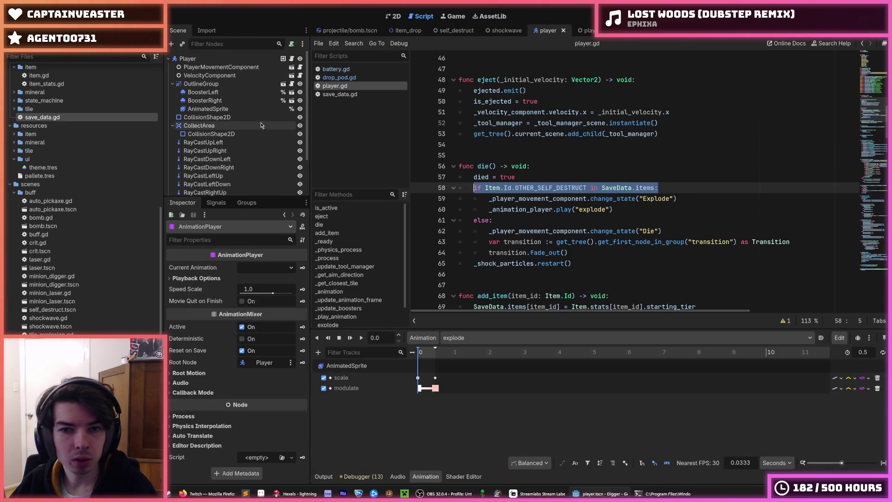
pyautogui.scroll(-10, 75, 293)
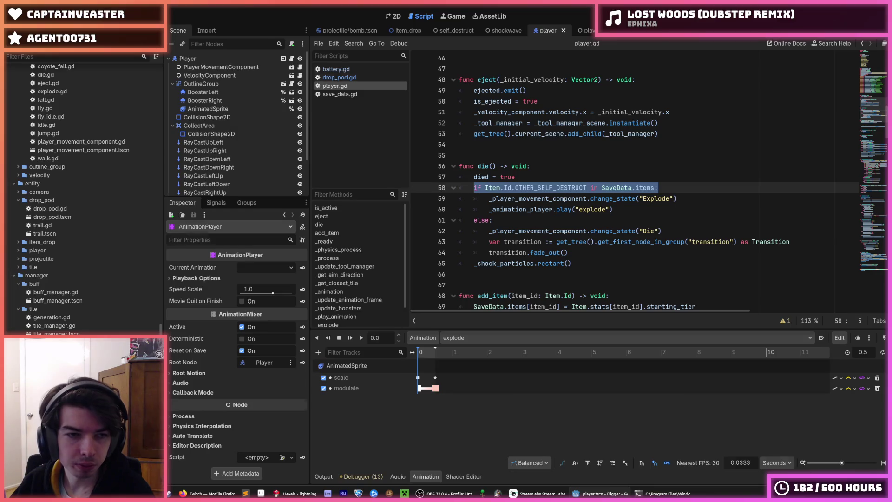
pyautogui.click(618, 30)
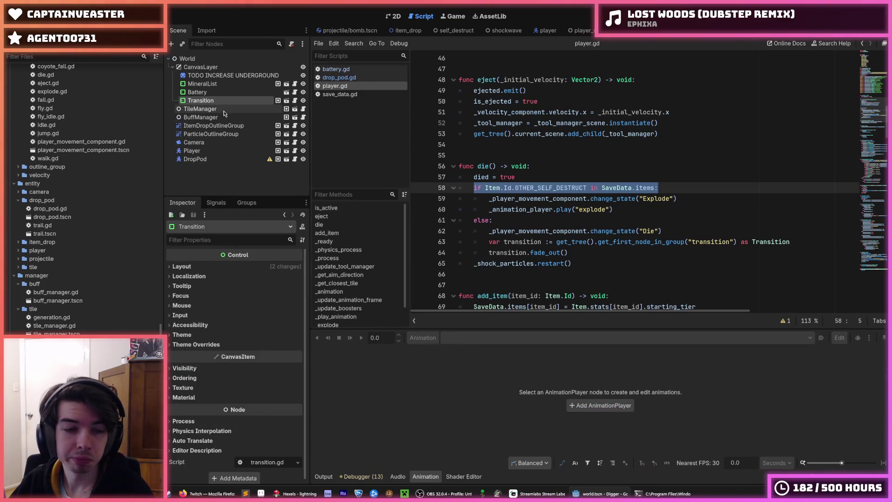
pyautogui.click(286, 151)
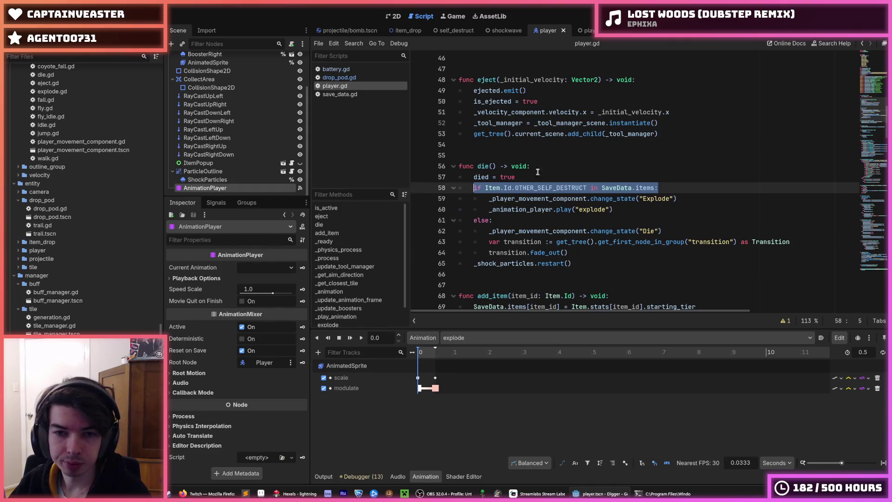
pyautogui.scroll(-4, 579, 196)
pyautogui.scroll(12, 578, 196)
pyautogui.scroll(-8, 578, 196)
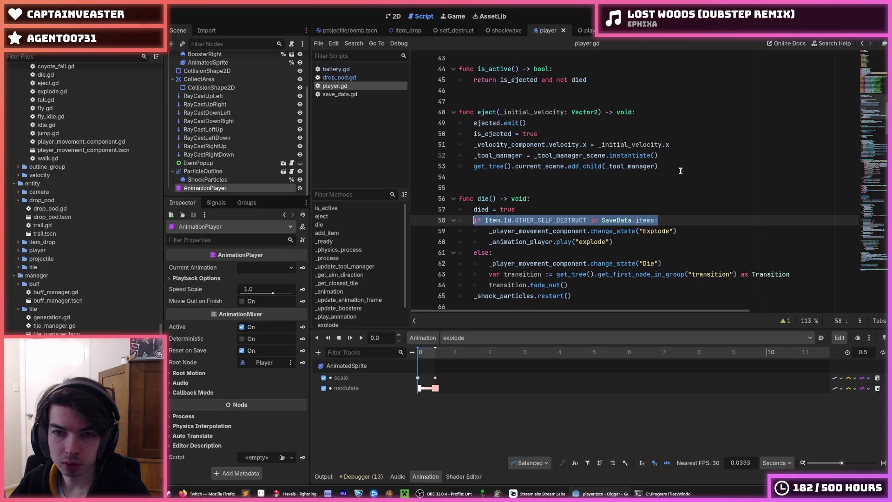
# Step: Find the _tool_manager_scene matches in eject and comment out its add_child line 53
pyautogui.click(679, 166)
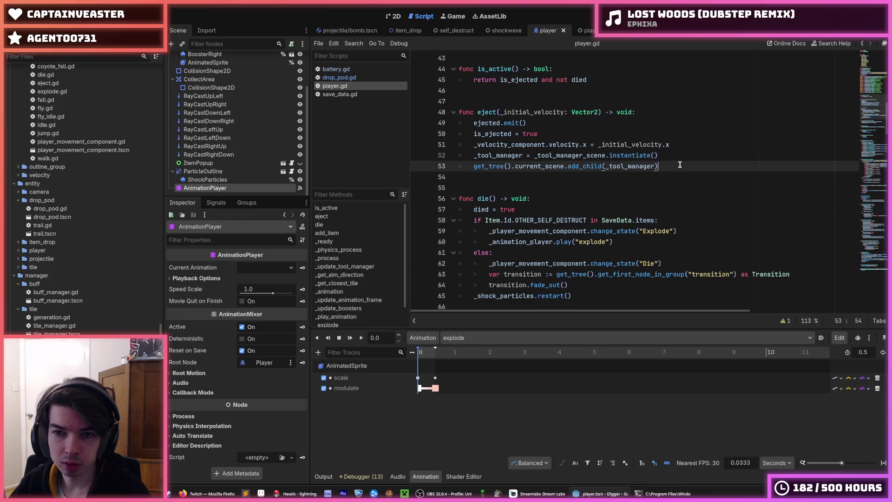
pyautogui.click(644, 155)
pyautogui.doubleClick(583, 156)
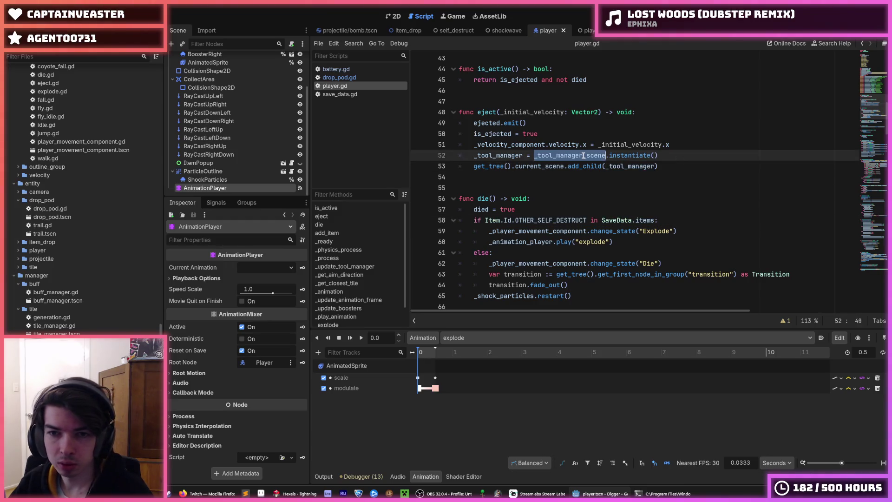
pyautogui.hotkey('ctrl', 'f')
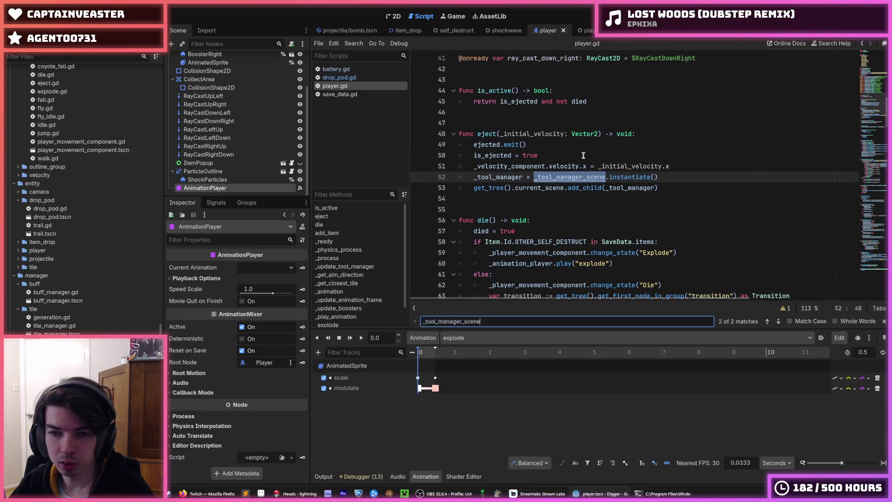
pyautogui.press('Return')
pyautogui.press('Return')
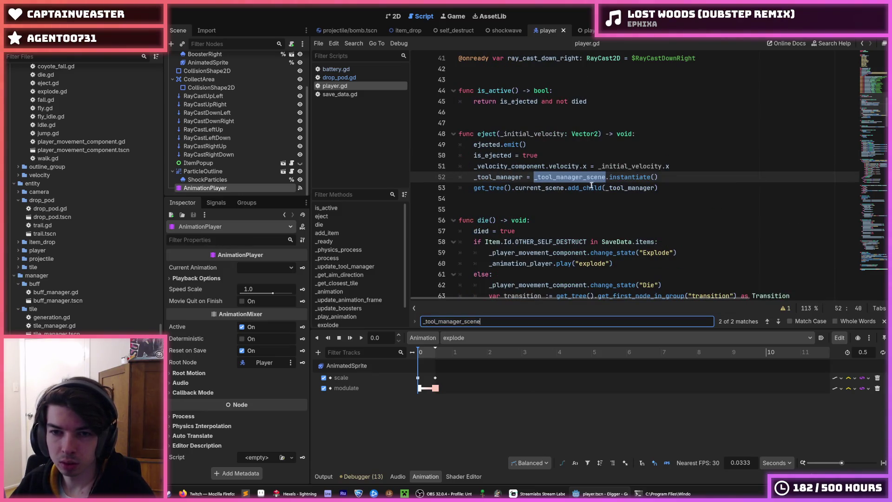
pyautogui.click(552, 188)
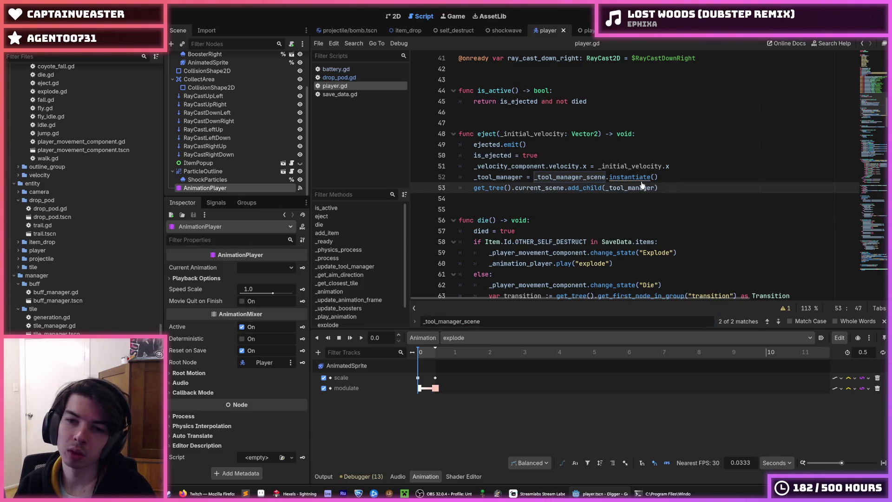
pyautogui.hotkey('ctrl', 'k')
# Step: Run the game, eject the miner and fly it left, right and up across the terrain
pyautogui.hotkey('ctrl', 's')
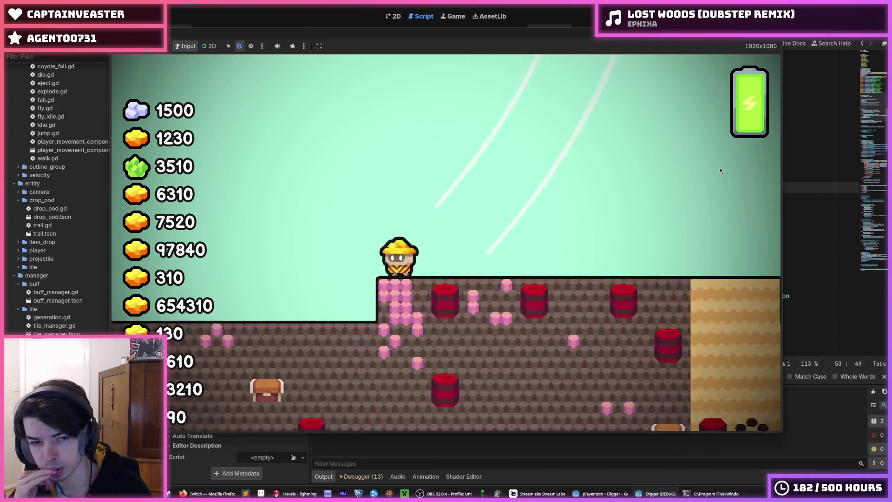
pyautogui.press('space')
pyautogui.press('d')
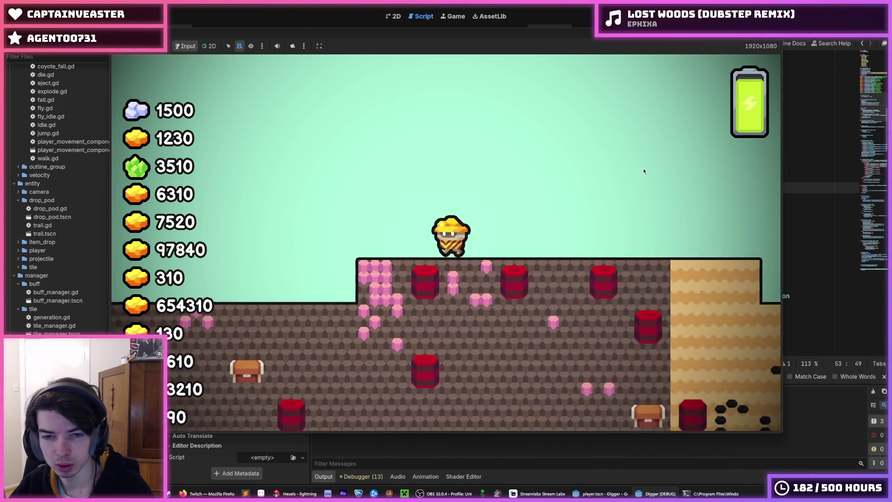
pyautogui.press('a')
pyautogui.press('d')
pyautogui.press('space')
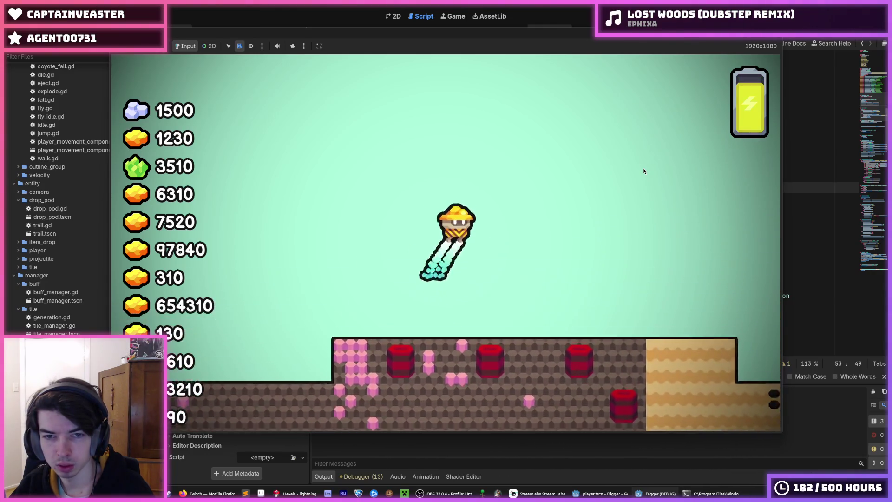
pyautogui.press('a')
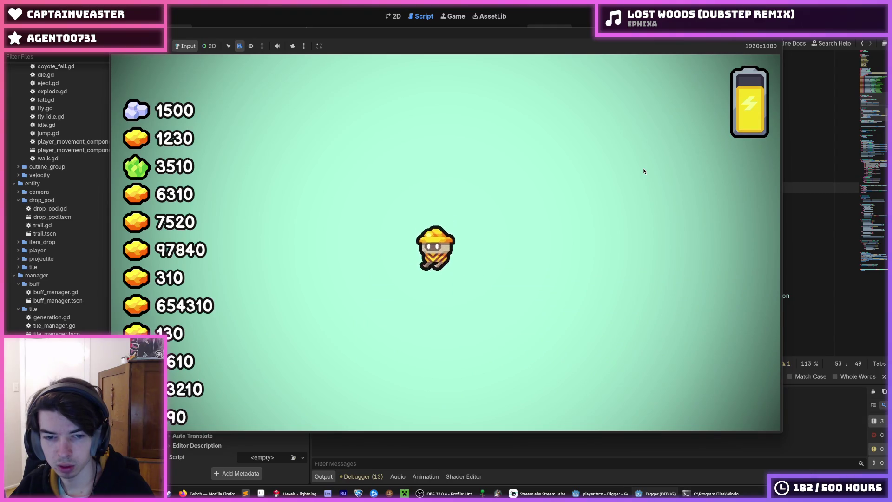
pyautogui.press('space')
# Step: Stop the game and uncomment the add_child line 53 in player.gd
pyautogui.press('F8')
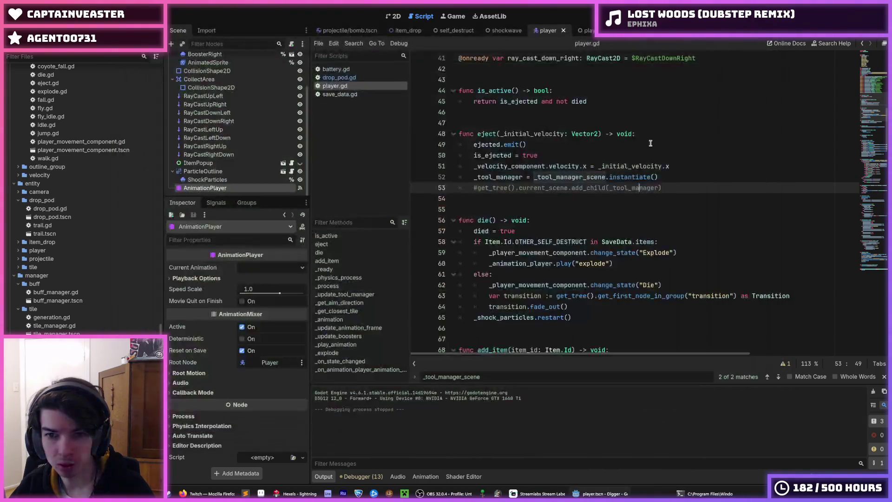
pyautogui.hotkey('ctrl', 'k')
pyautogui.press('Down')
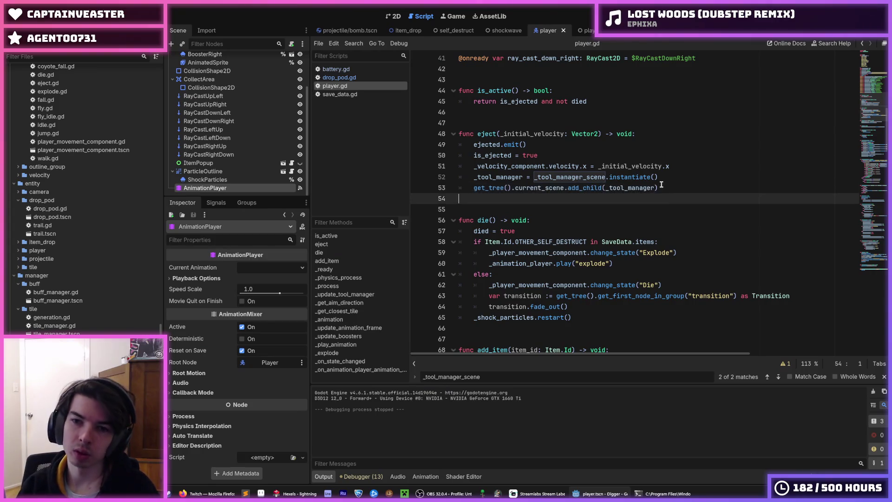
# Step: Open the tool manager scene, select its ToolManager and Tools nodes, and save it
pyautogui.click(710, 168)
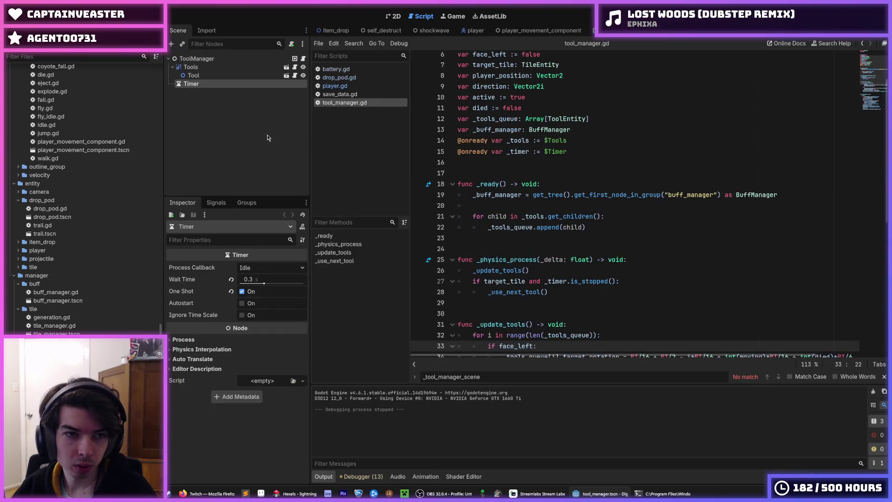
pyautogui.click(393, 16)
pyautogui.hotkey('ctrl', 's')
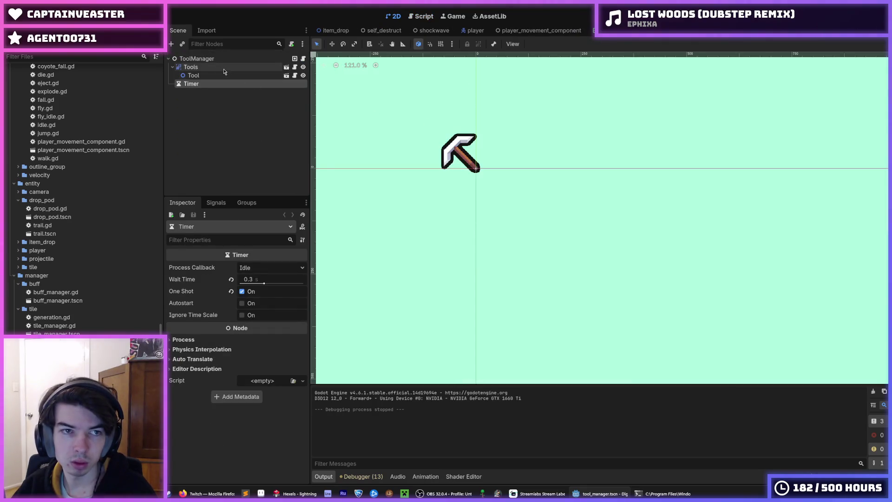
pyautogui.click(223, 59)
pyautogui.click(229, 67)
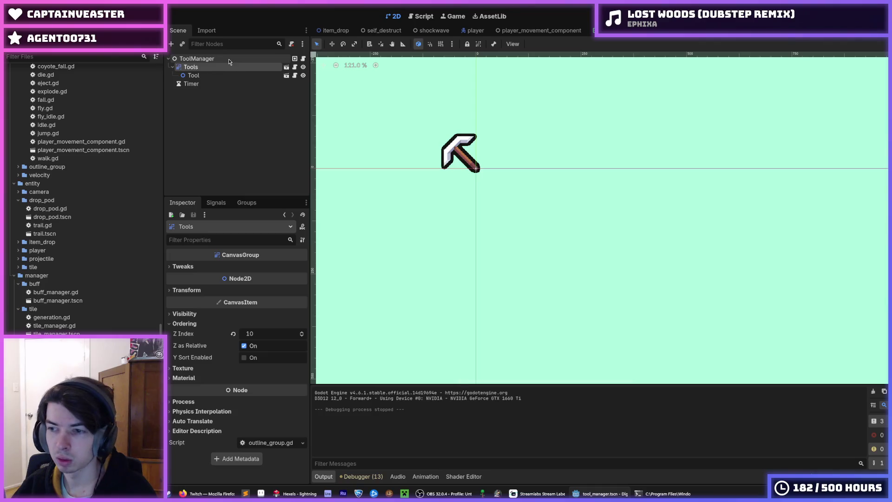
pyautogui.click(229, 62)
pyautogui.hotkey('ctrl', 's')
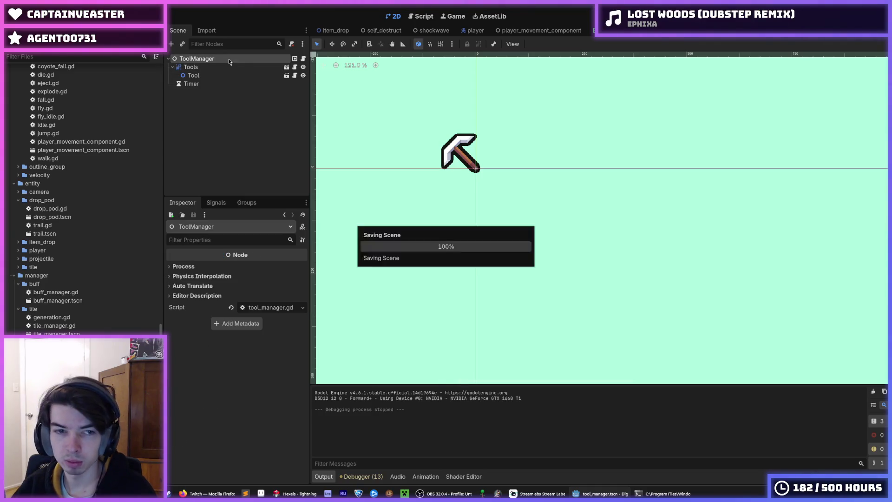
# Step: Open tool_manager.gd and read through its class variables and _ready setup
pyautogui.click(303, 59)
pyautogui.scroll(-3, 582, 252)
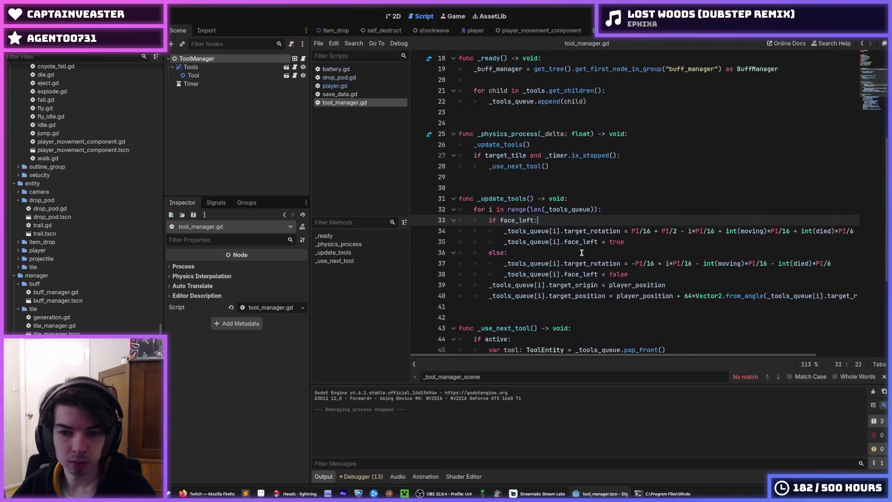
pyautogui.click(608, 210)
pyautogui.scroll(6, 606, 232)
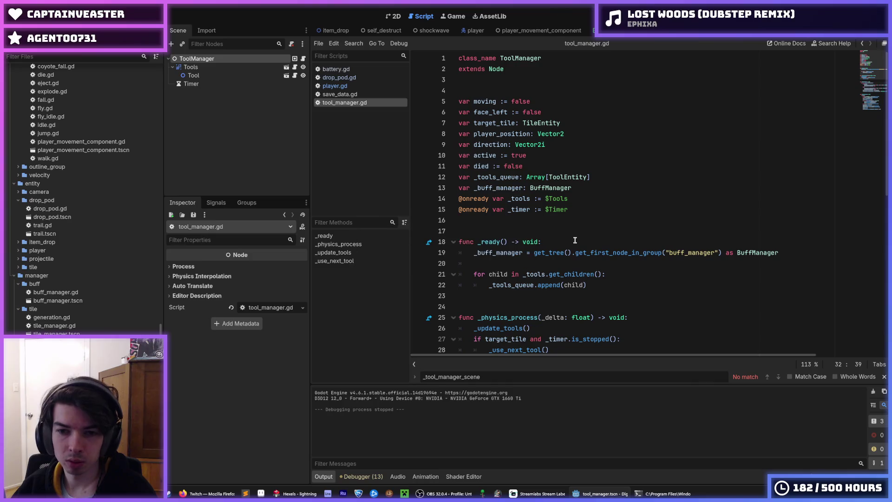
pyautogui.click(573, 241)
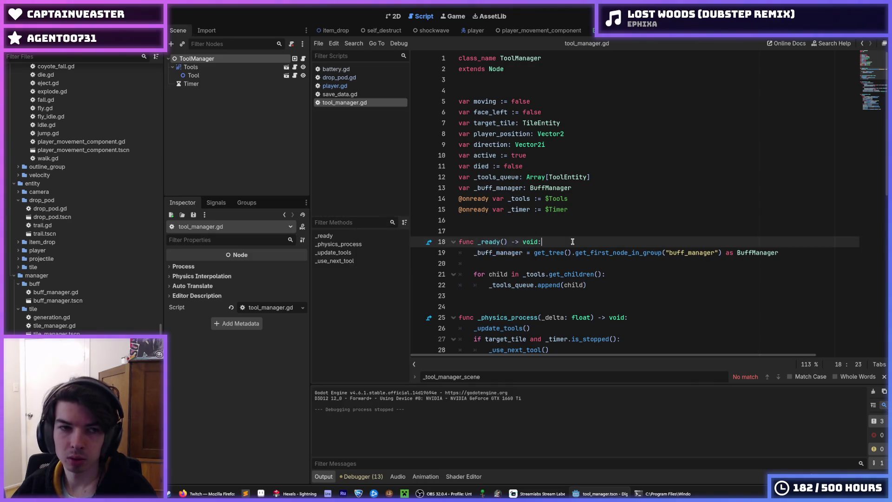
pyautogui.hotkey('ctrl', 's')
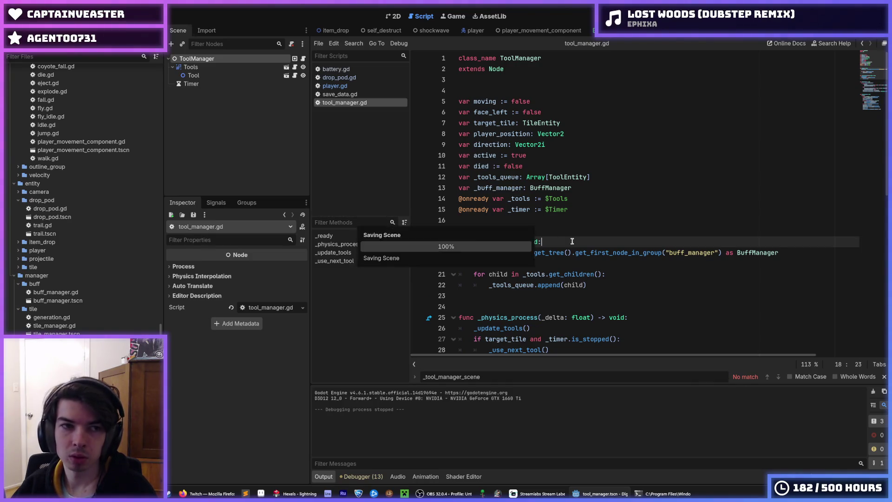
pyautogui.click(232, 74)
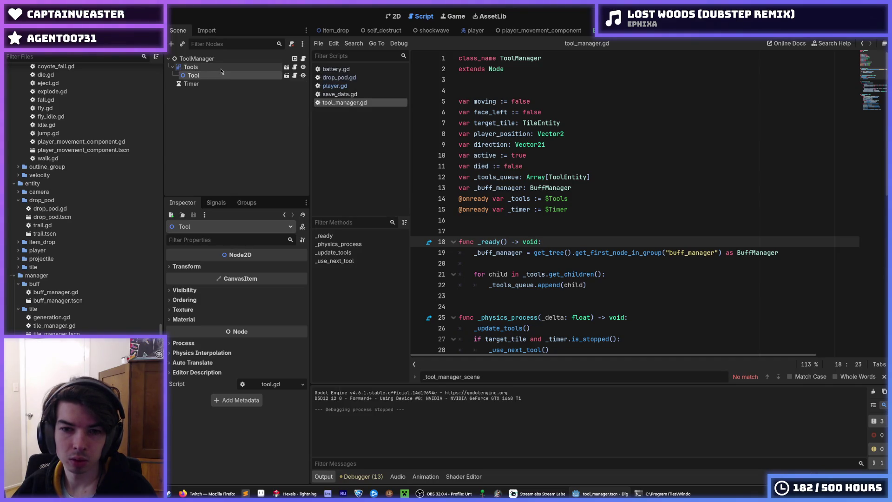
# Step: Highlight the _tools_queue and _tools references on lines 21–22 of tool_manager.gd
pyautogui.scroll(-3, 605, 190)
pyautogui.click(605, 189)
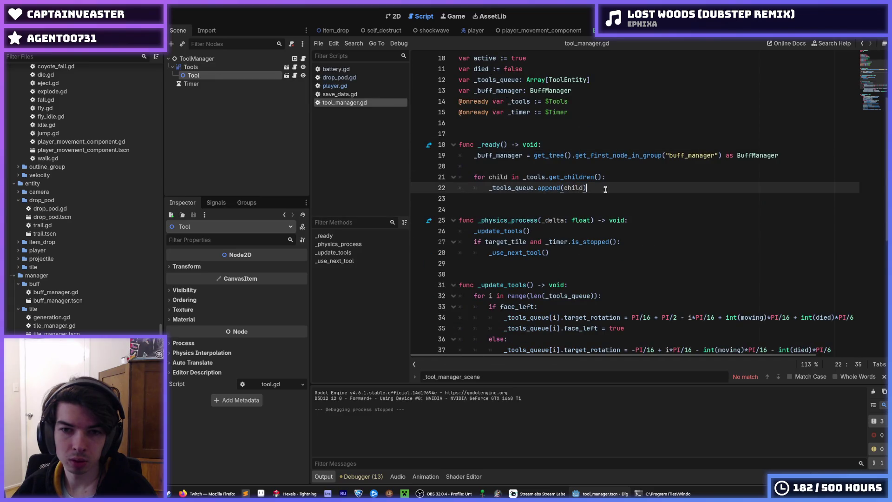
pyautogui.doubleClick(525, 188)
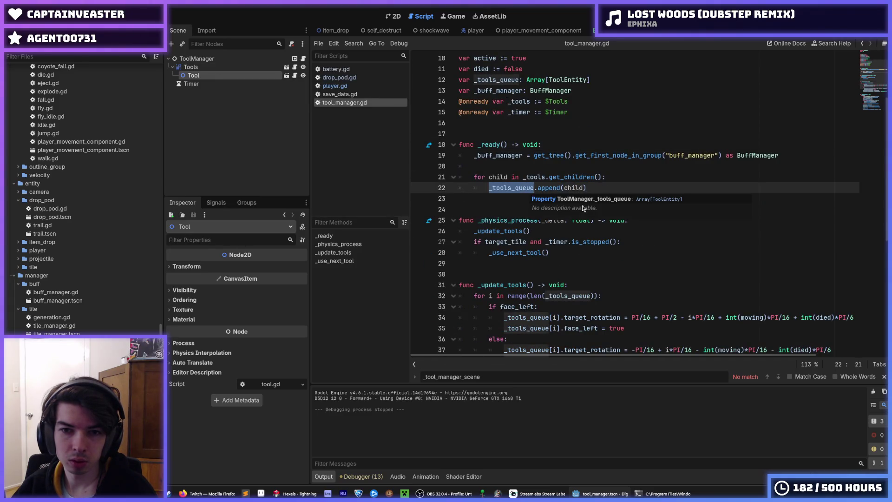
pyautogui.doubleClick(536, 178)
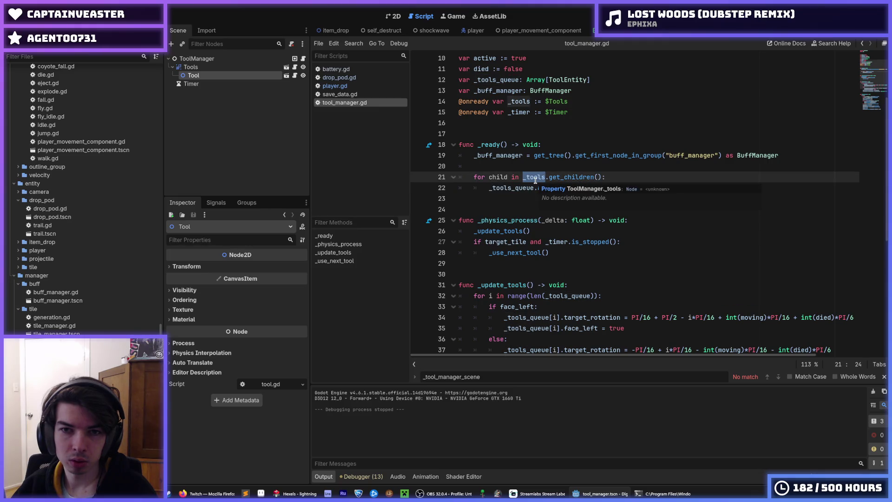
pyautogui.doubleClick(505, 188)
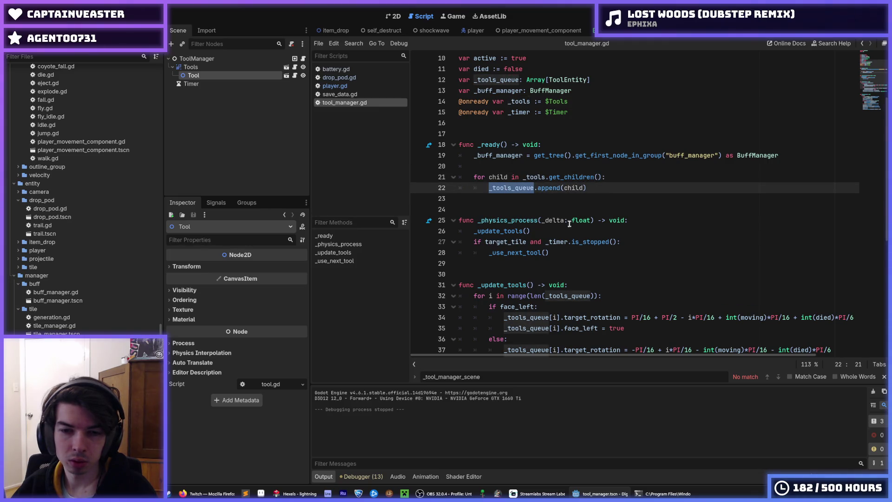
pyautogui.click(603, 252)
pyautogui.scroll(-1, 603, 253)
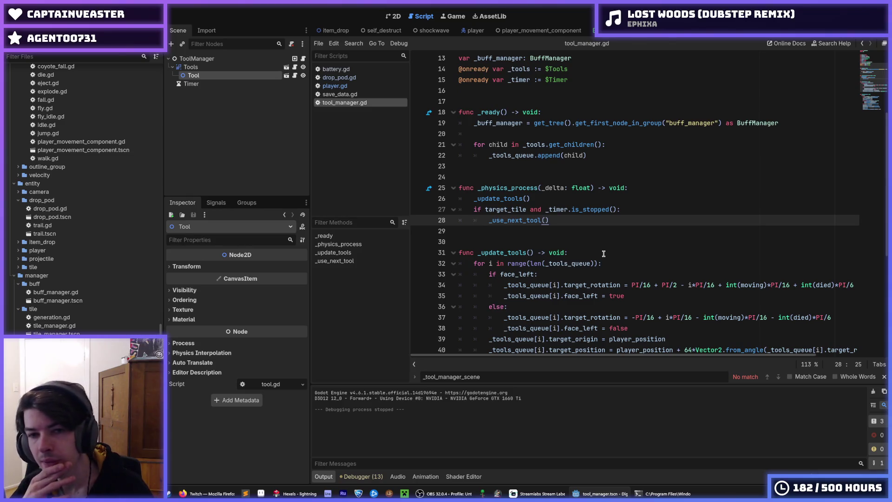
# Step: Read the _update_tools call and function, then select the Tool node in the scene
pyautogui.click(542, 200)
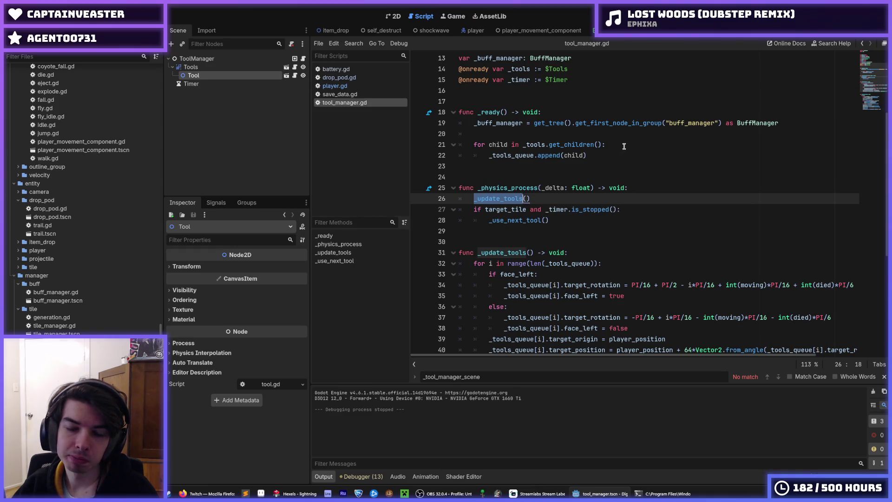
pyautogui.click(621, 147)
pyautogui.scroll(-3, 604, 158)
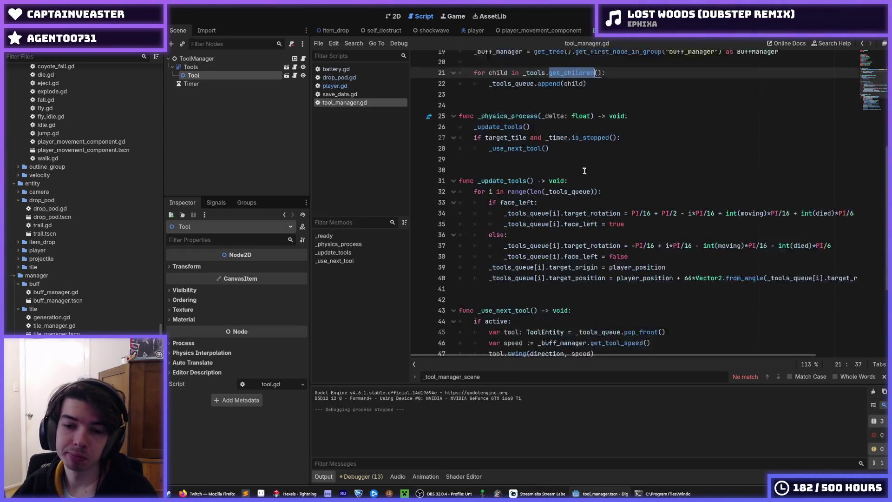
pyautogui.click(640, 176)
pyautogui.scroll(-3, 636, 182)
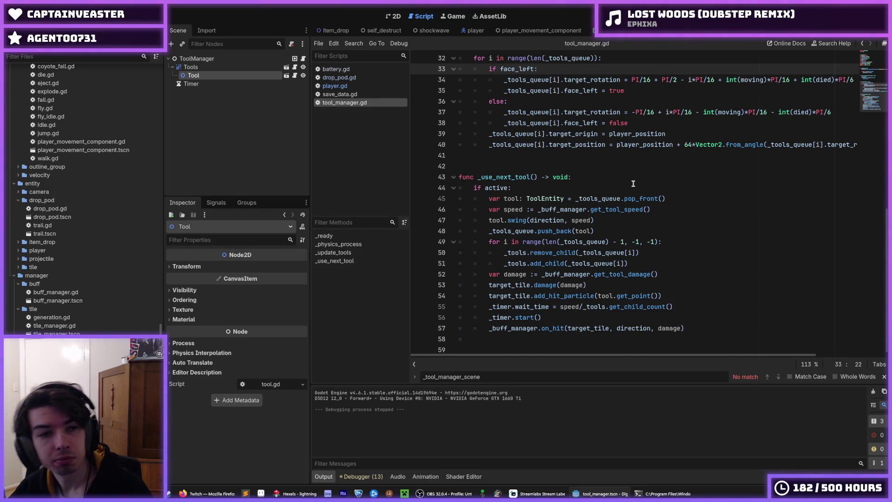
pyautogui.click(224, 74)
pyautogui.scroll(10, 549, 206)
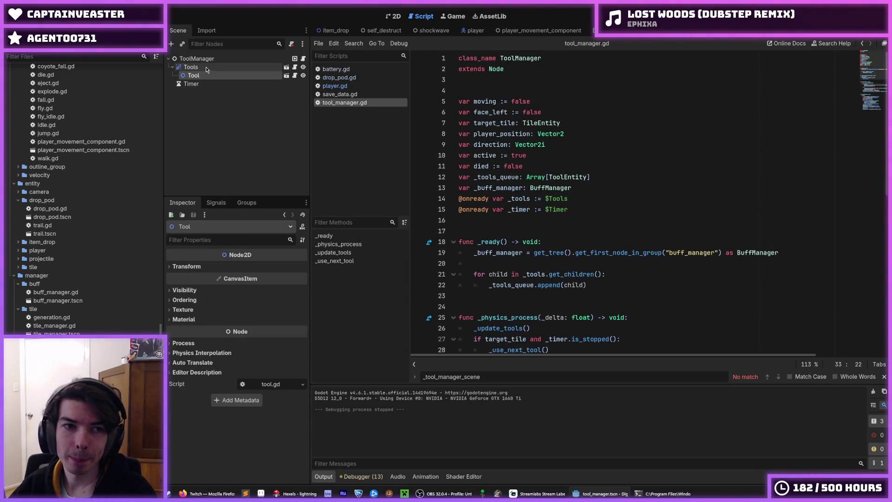
# Step: Delete the Tool node and run the game briefly to test without it
pyautogui.press('Delete')
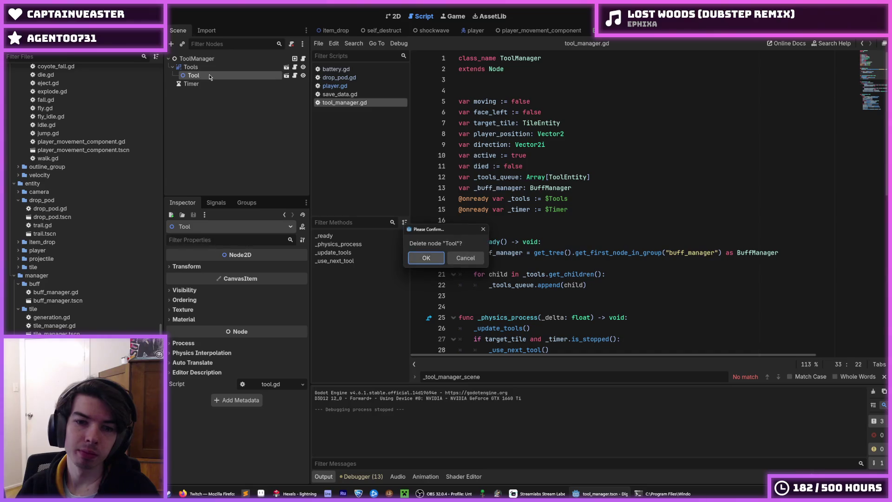
pyautogui.press('Return')
pyautogui.click(675, 15)
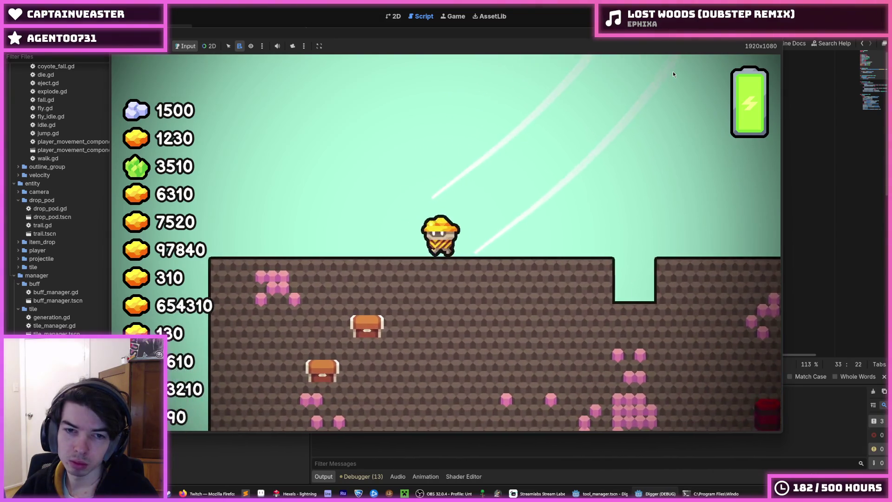
pyautogui.press('F8')
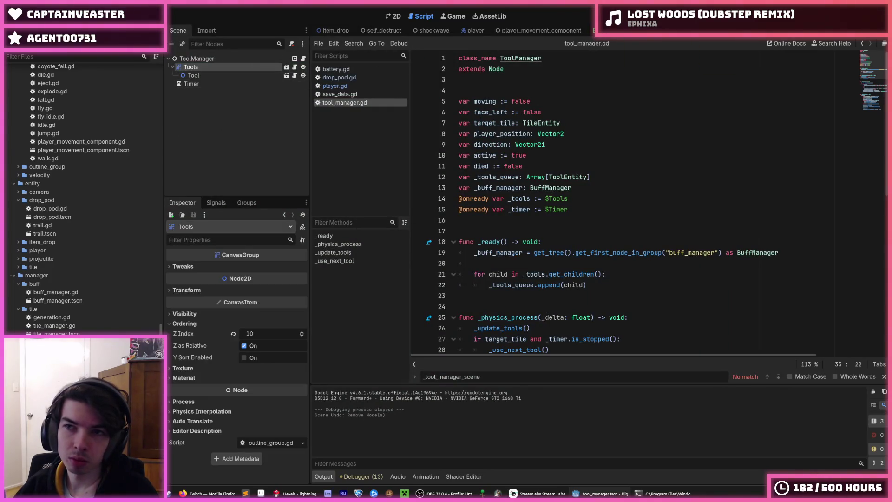
# Step: Stop and relaunch the Digger game several times
pyautogui.press('F5')
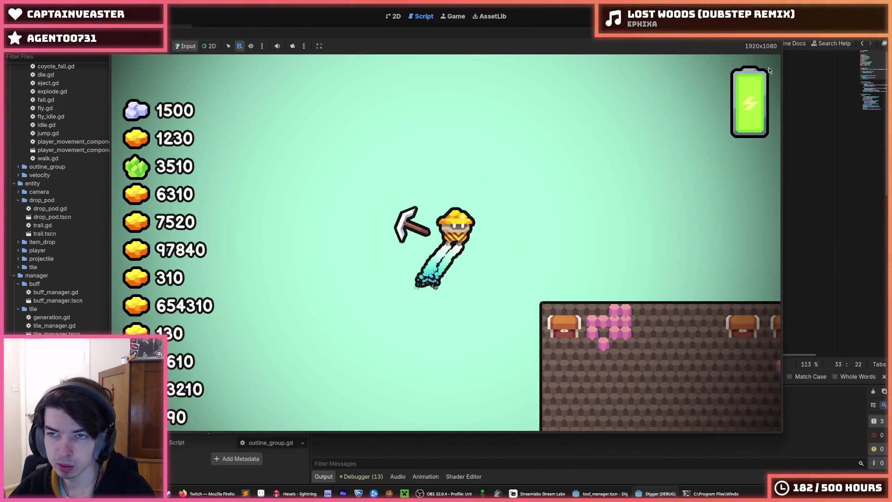
pyautogui.press('F8')
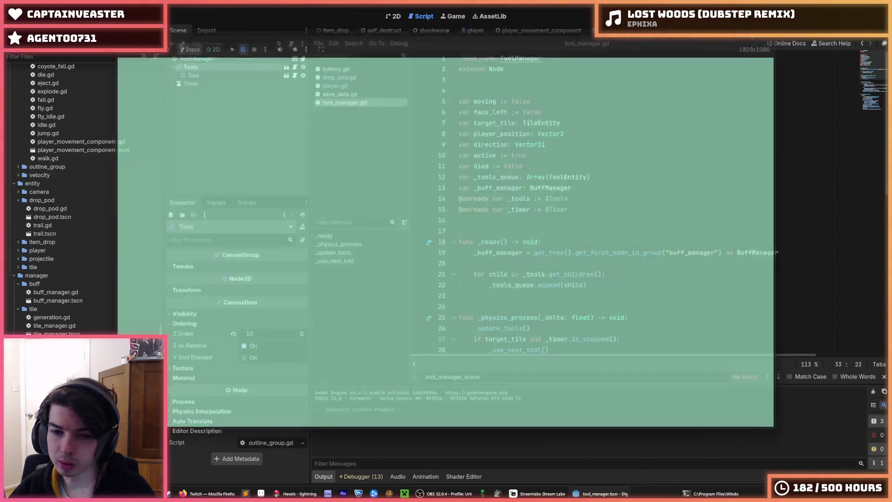
pyautogui.press('F5')
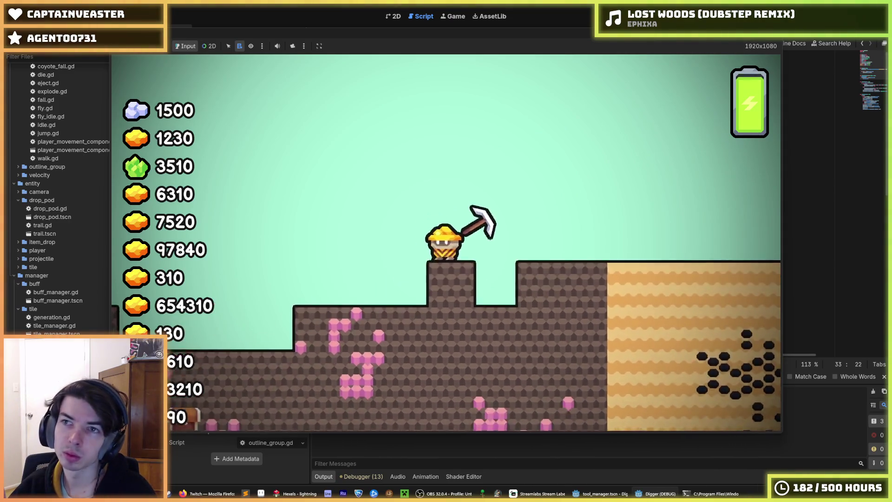
pyautogui.press('F8')
pyautogui.press('F5')
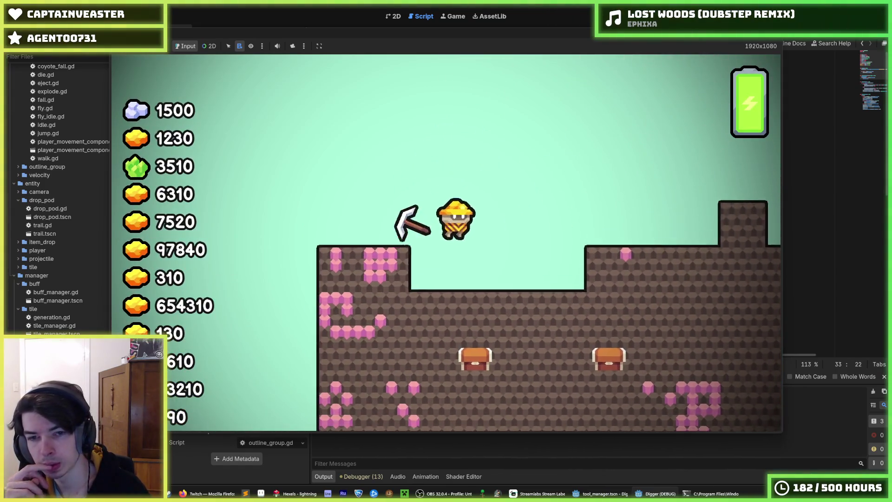
pyautogui.press('F5')
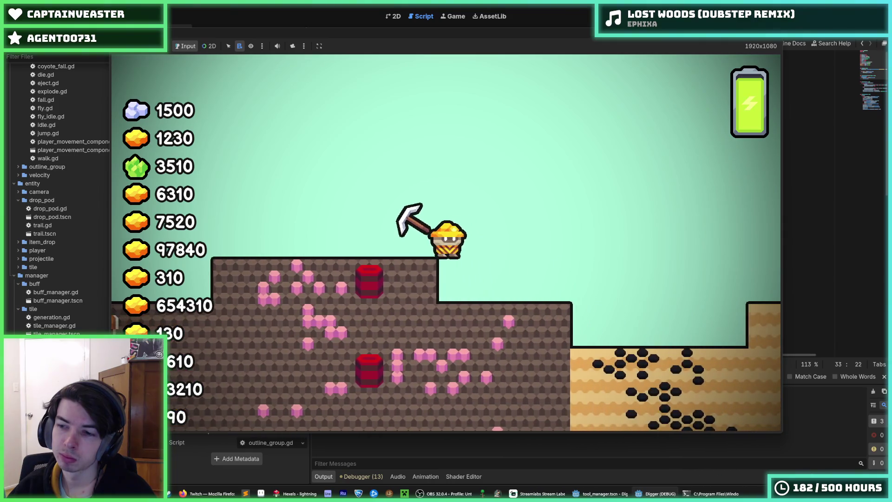
# Step: Walk the miner left and right, dig down, fly with the jetpack, then stop the game
pyautogui.press('Left')
pyautogui.press('space')
pyautogui.press('Down')
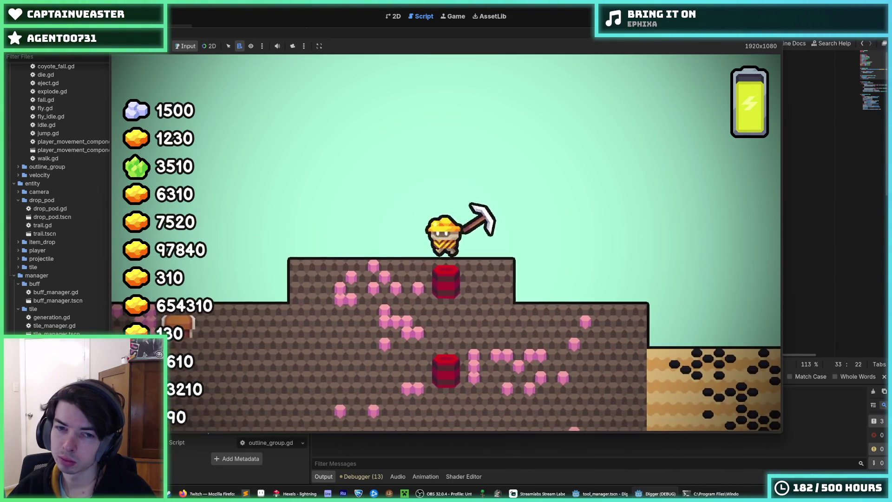
pyautogui.press('Right')
pyautogui.press('F8')
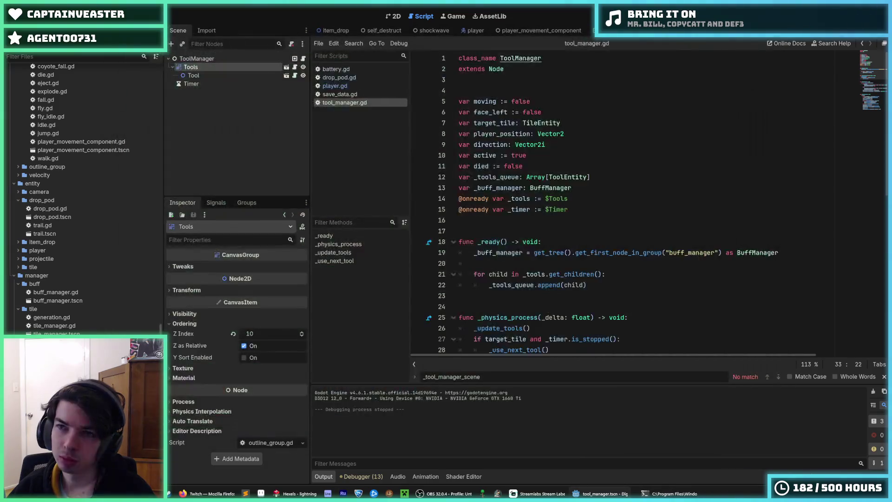
pyautogui.press('F5')
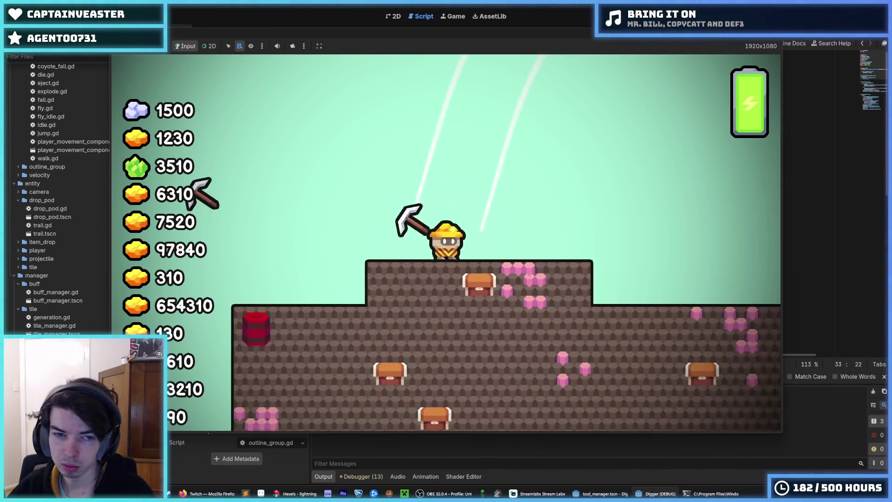
pyautogui.press('a')
pyautogui.press('space')
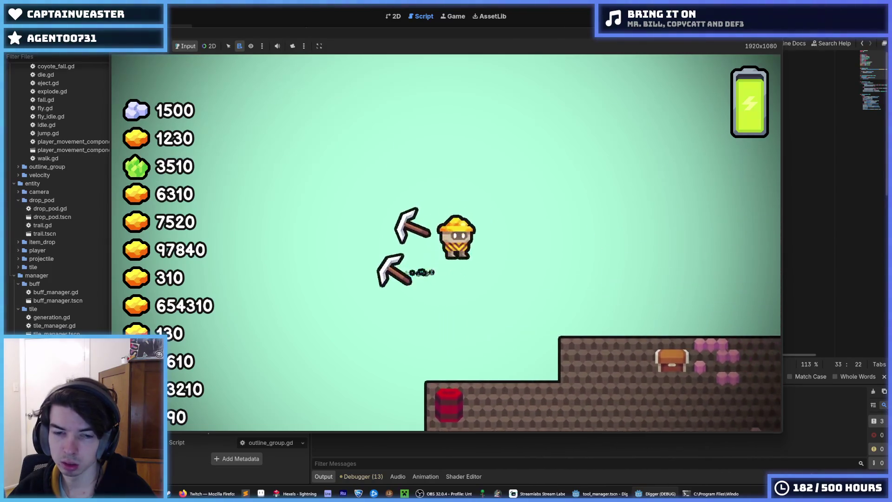
pyautogui.press('Escape')
# Step: Select ToolManager and scroll through the Tool node's tool.gd swing code
pyautogui.click(261, 59)
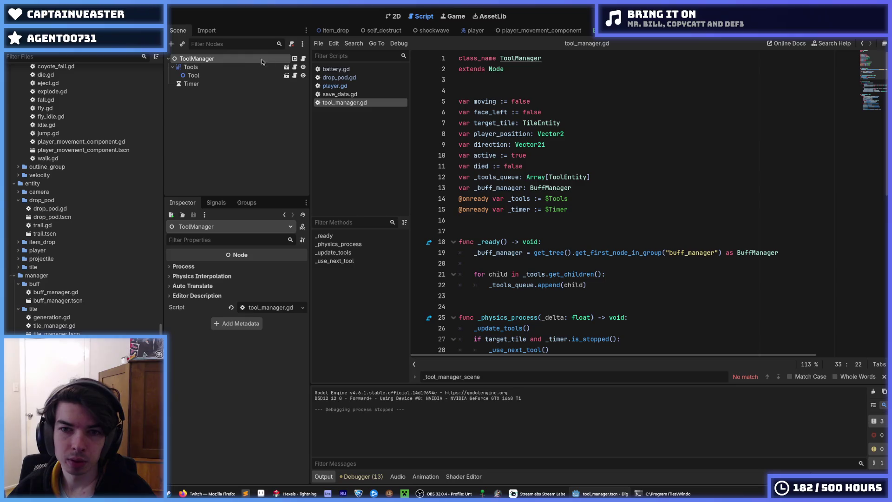
pyautogui.click(583, 110)
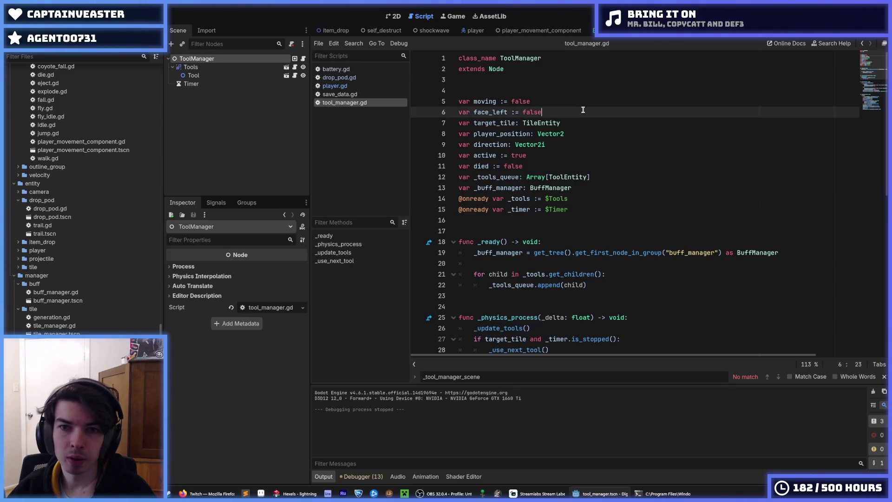
pyautogui.click(296, 78)
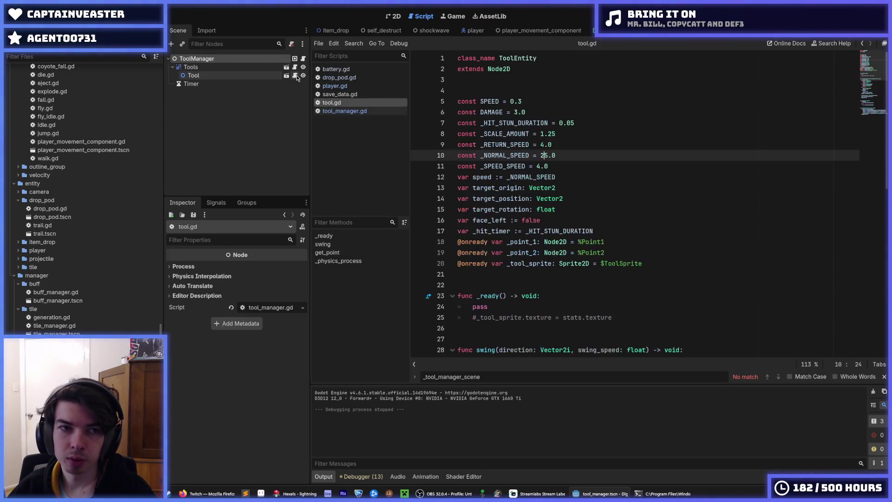
pyautogui.scroll(-5, 556, 134)
pyautogui.scroll(-7, 556, 134)
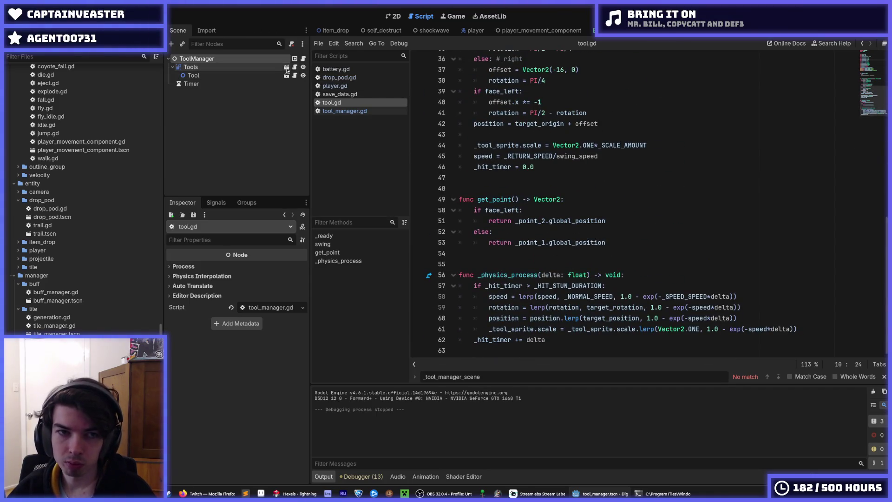
# Step: Return to tool_manager.gd and save the scene
pyautogui.click(303, 58)
pyautogui.click(620, 177)
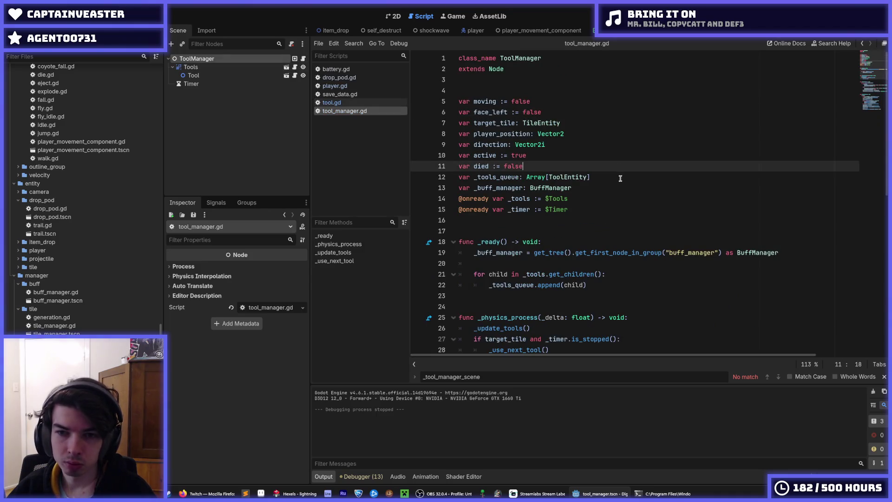
pyautogui.hotkey('ctrl', 's')
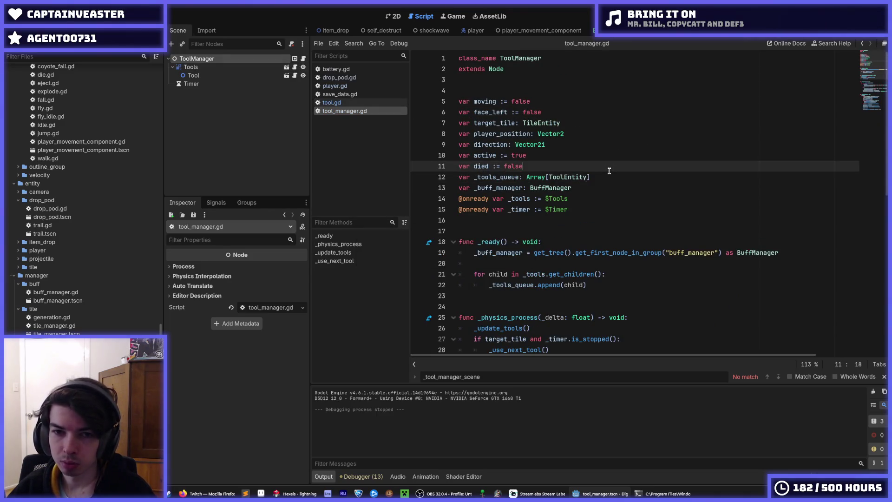
pyautogui.scroll(-3, 610, 171)
pyautogui.click(618, 185)
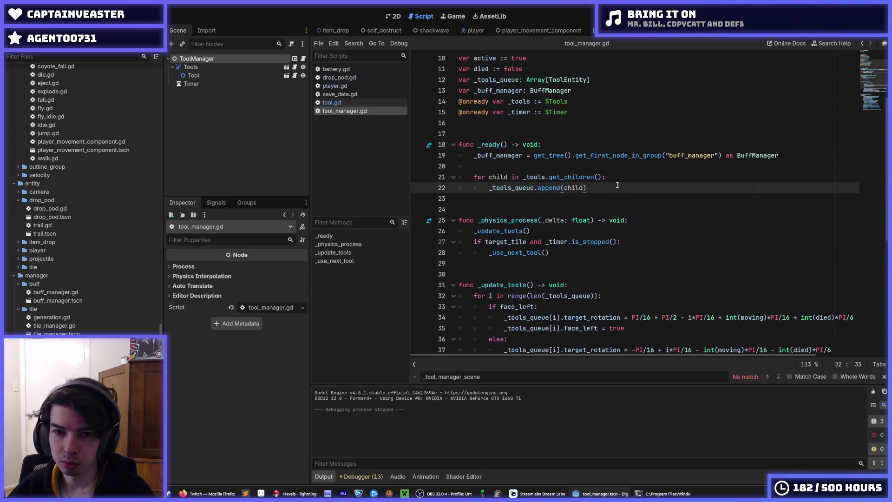
pyautogui.hotkey('ctrl', 's')
# Step: Check the _tools_queue usage further down tool_manager.gd and save again
pyautogui.doubleClick(510, 187)
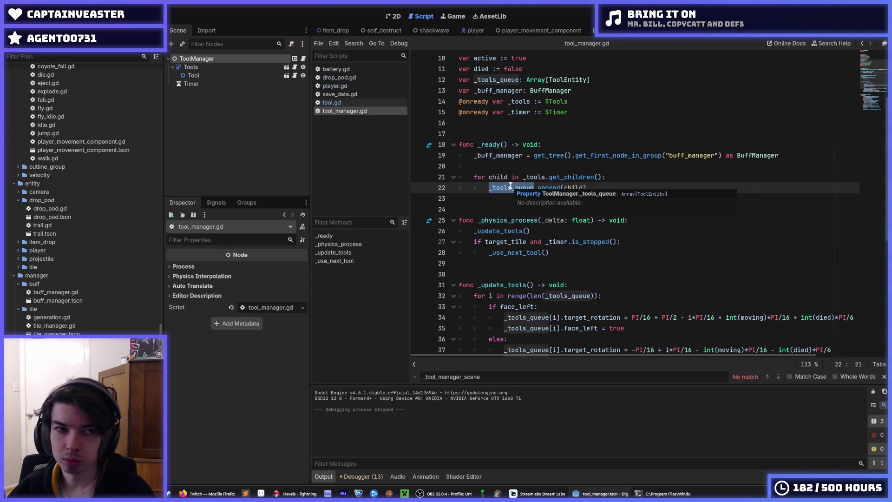
pyautogui.click(675, 201)
pyautogui.scroll(-7, 676, 203)
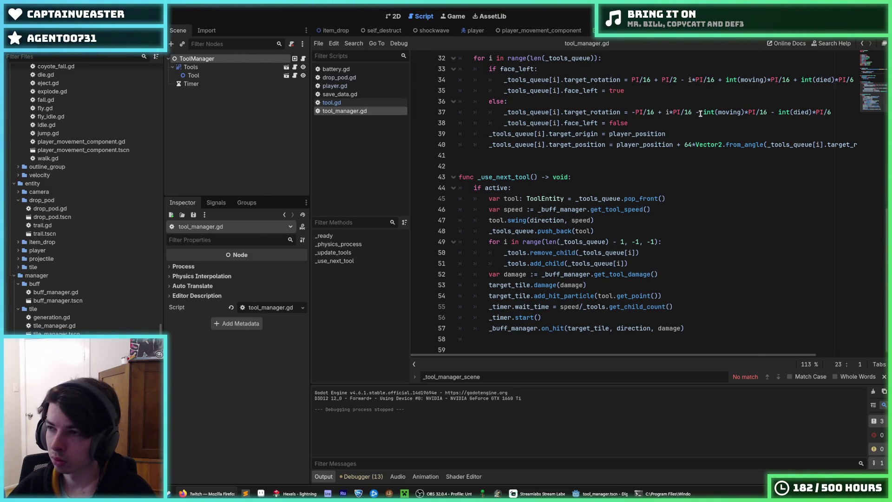
pyautogui.click(652, 155)
pyautogui.click(628, 170)
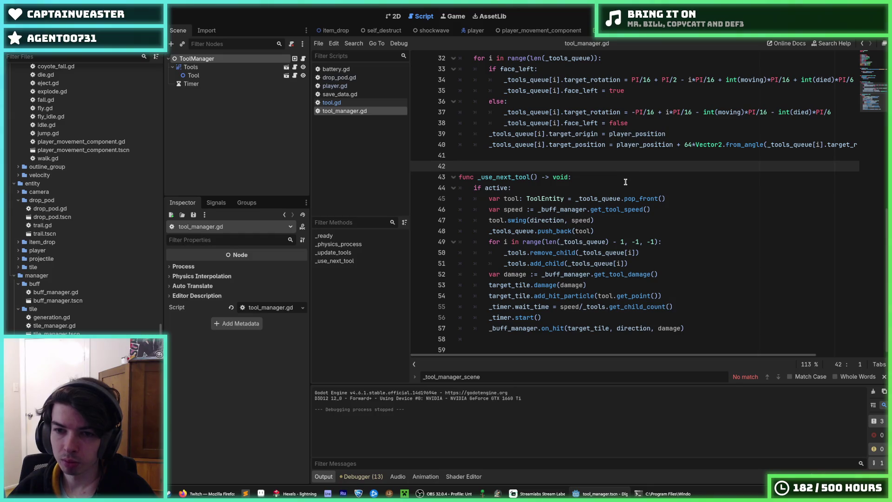
pyautogui.click(591, 179)
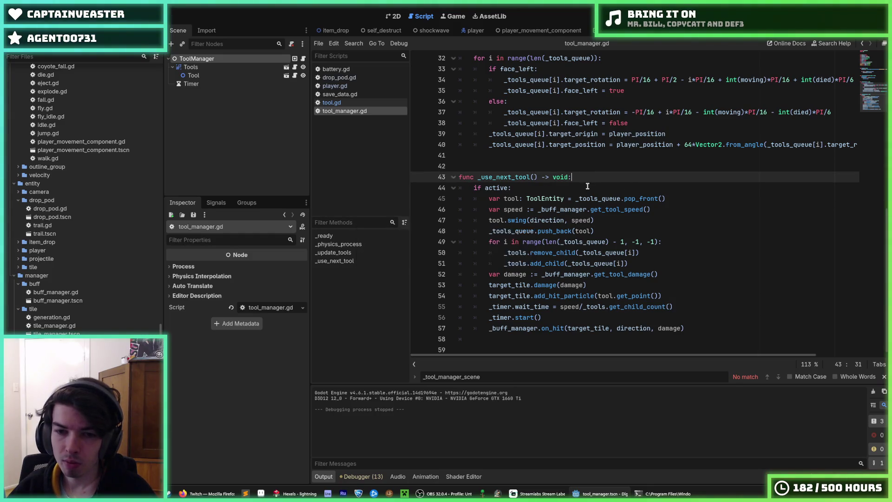
pyautogui.hotkey('ctrl', 's')
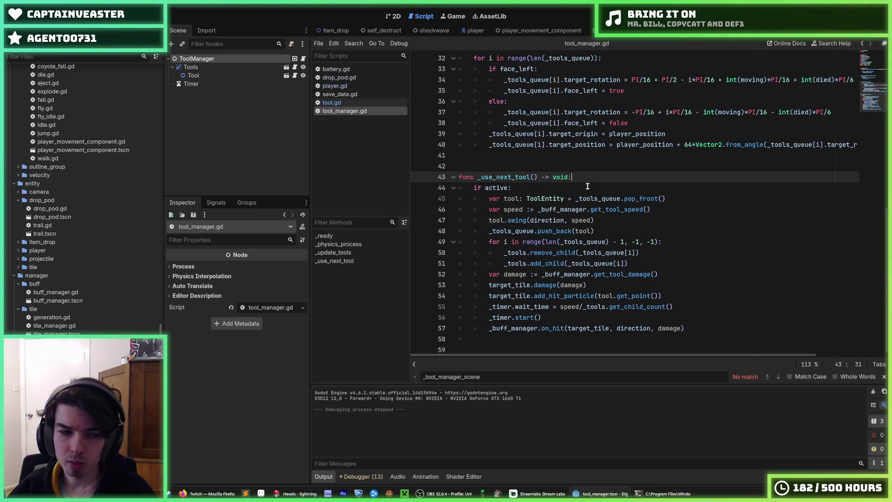
pyautogui.hotkey('ctrl', 's')
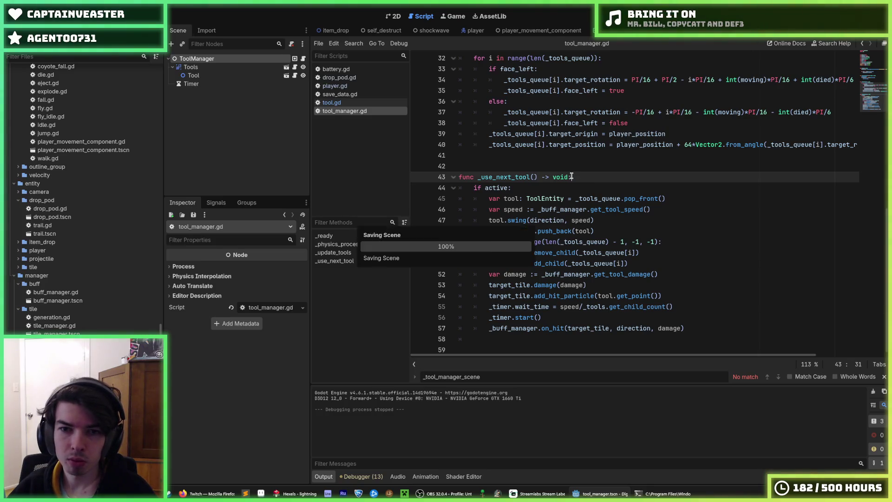
# Step: Run Digger, fly the miner with the jetpack, and restart until a line-45 indent error halts it
pyautogui.click(586, 188)
pyautogui.scroll(5, 586, 190)
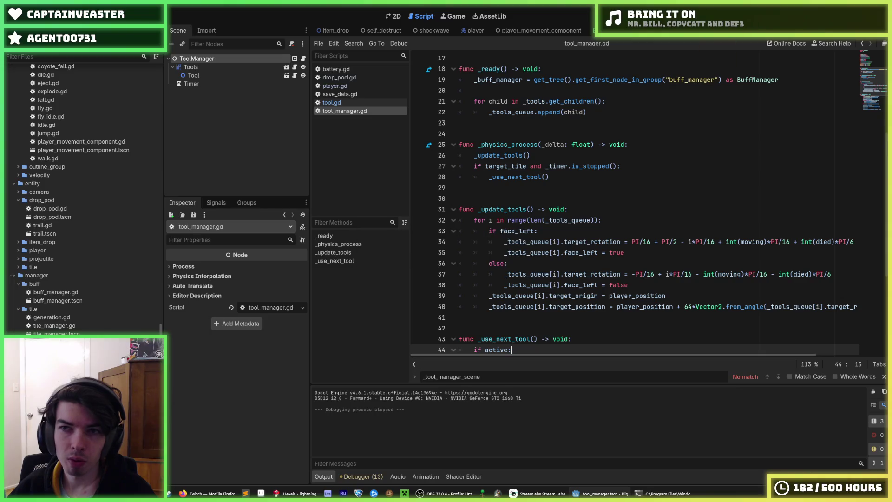
pyautogui.press('F5')
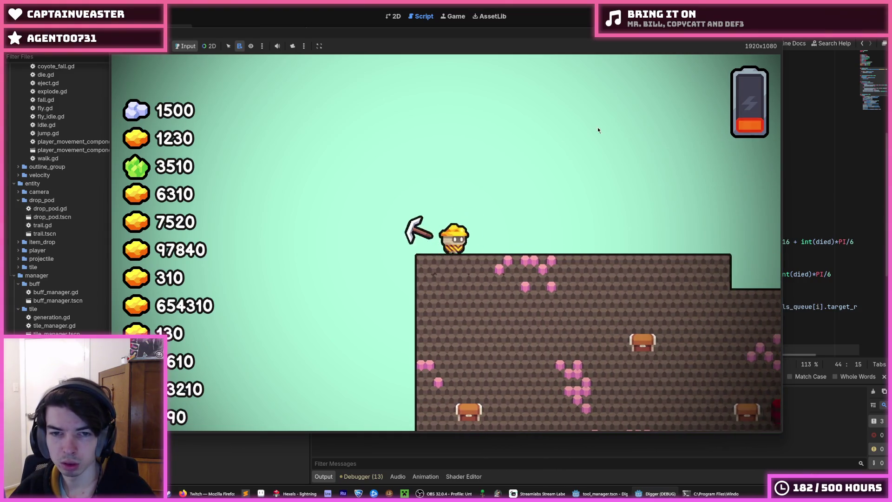
pyautogui.press('F8')
pyautogui.press('F5')
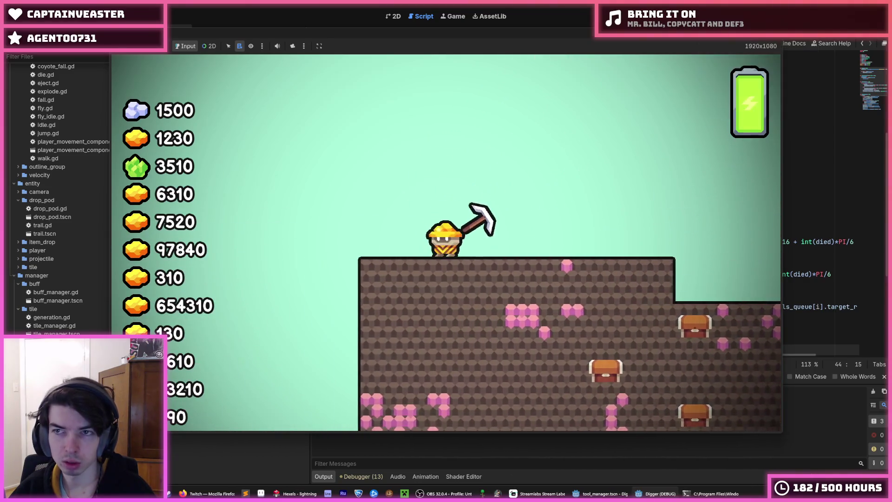
pyautogui.press('F5')
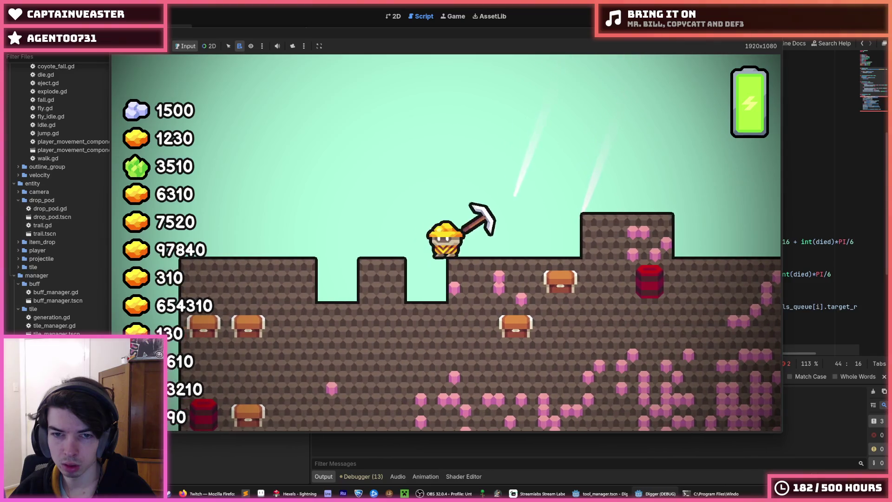
pyautogui.press('space')
pyautogui.press('F5')
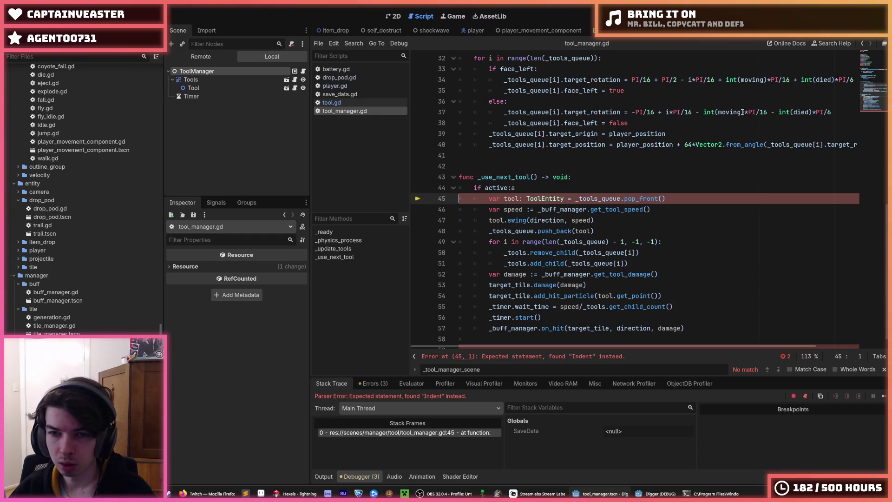
# Step: Delete the stray 'a' after 'if active:' on line 44 and review the declarations
pyautogui.click(541, 191)
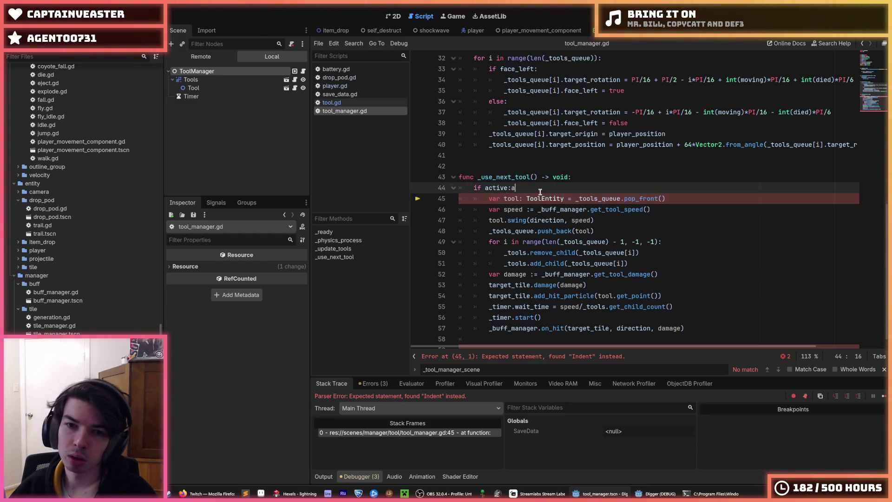
pyautogui.press('BackSpace')
pyautogui.scroll(10, 586, 214)
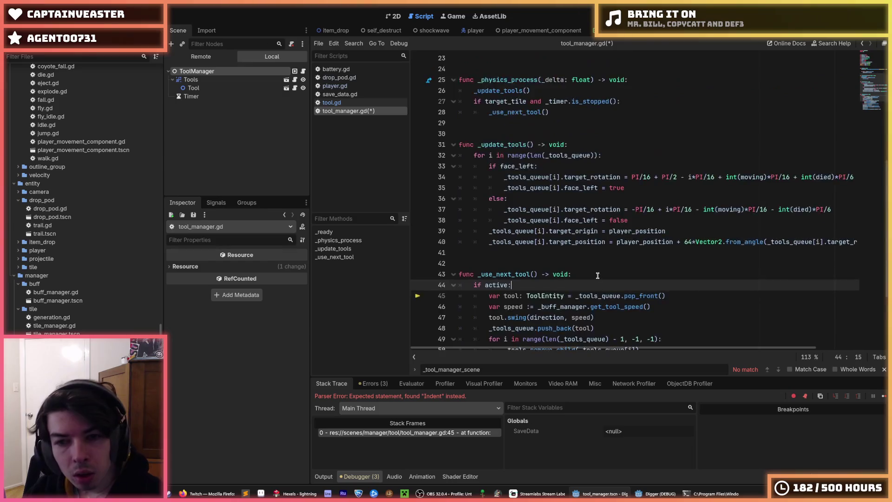
pyautogui.click(600, 199)
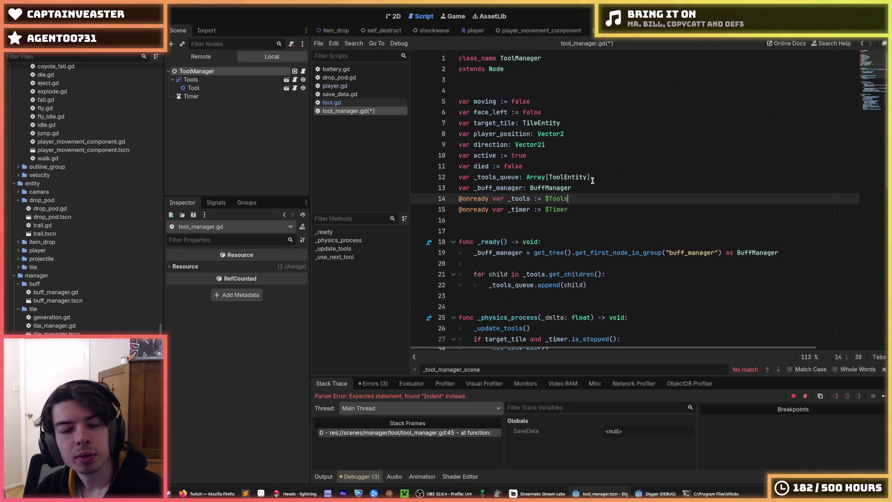
pyautogui.click(580, 122)
pyautogui.click(590, 131)
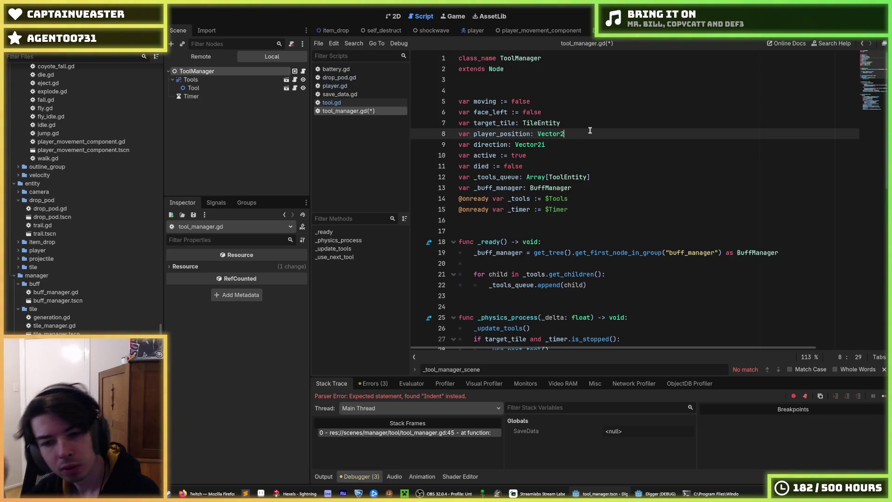
# Step: Save tool_manager.gd and dismiss the Load Errors message
pyautogui.scroll(-10, 569, 135)
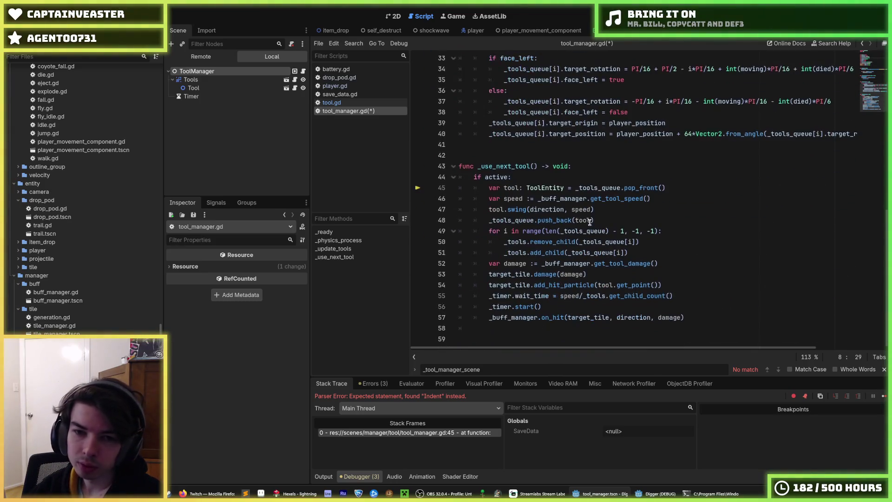
pyautogui.click(580, 186)
pyautogui.scroll(3, 580, 184)
pyautogui.click(579, 186)
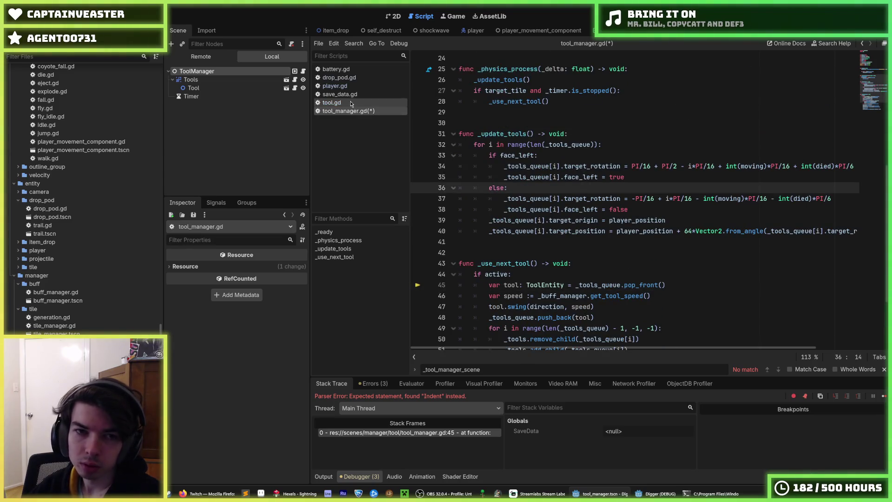
pyautogui.hotkey('ctrl', 's')
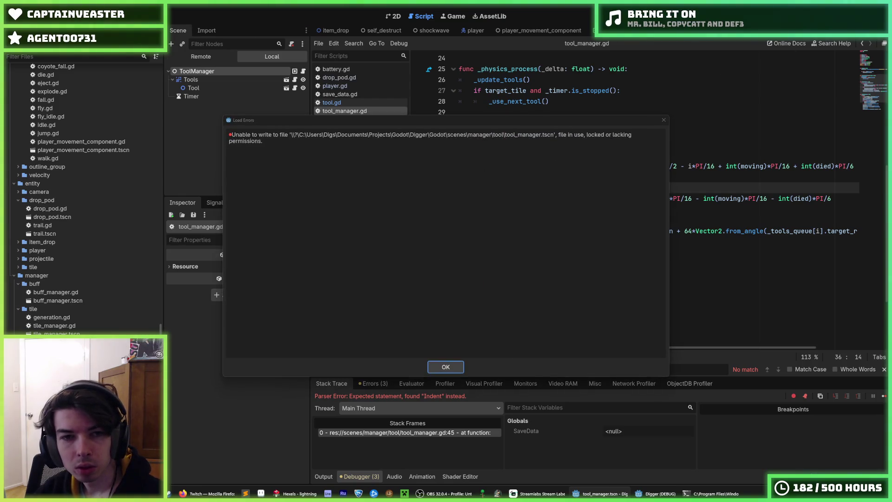
pyautogui.press('Return')
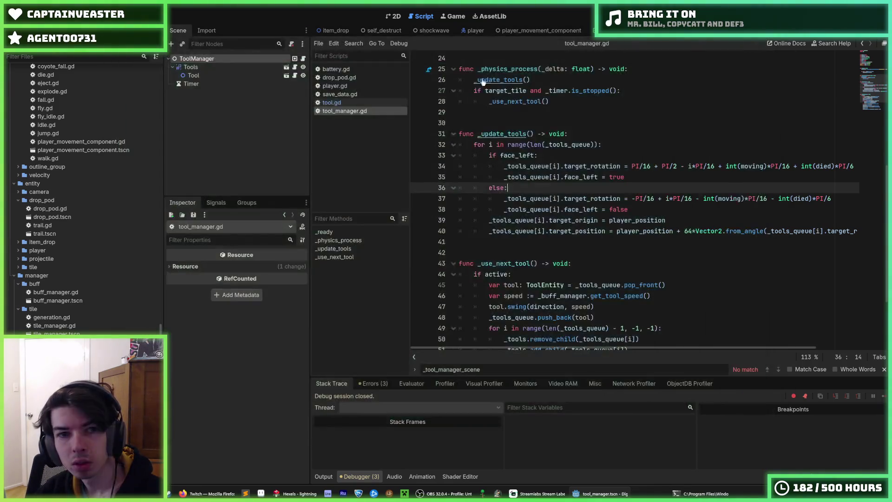
pyautogui.click(366, 103)
pyautogui.scroll(8, 514, 153)
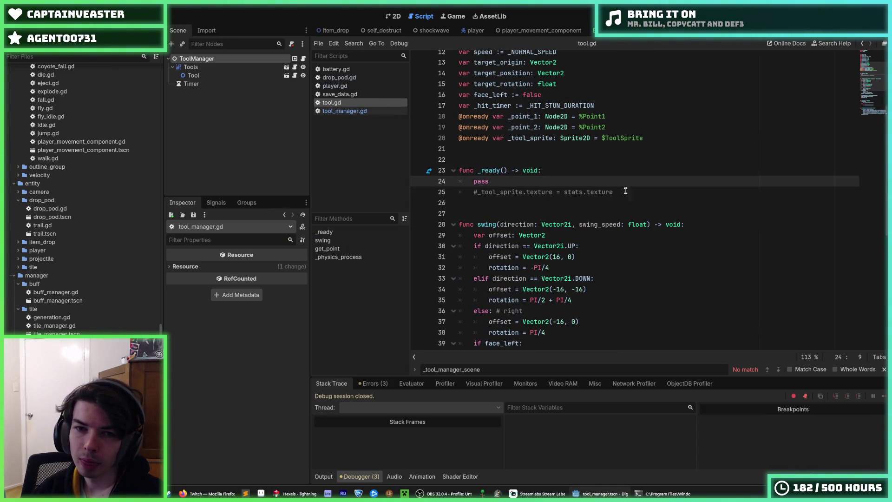
pyautogui.click(623, 191)
pyautogui.scroll(4, 627, 195)
pyautogui.click(629, 197)
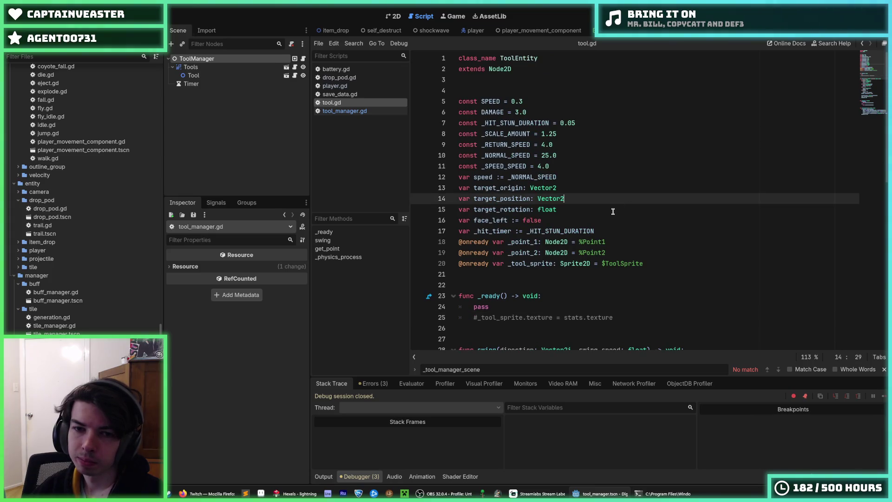
pyautogui.click(612, 209)
pyautogui.scroll(-1, 608, 214)
pyautogui.click(585, 188)
pyautogui.scroll(-1, 586, 186)
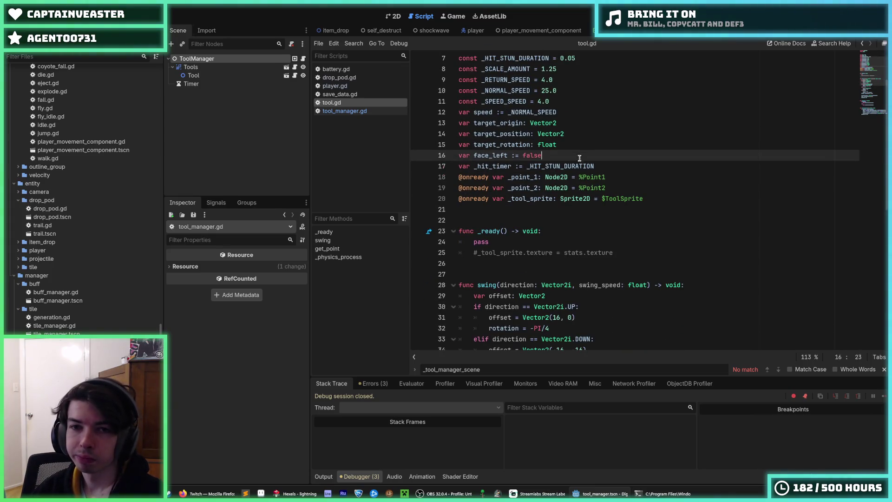
pyautogui.click(580, 125)
pyautogui.click(582, 133)
pyautogui.scroll(-3, 581, 137)
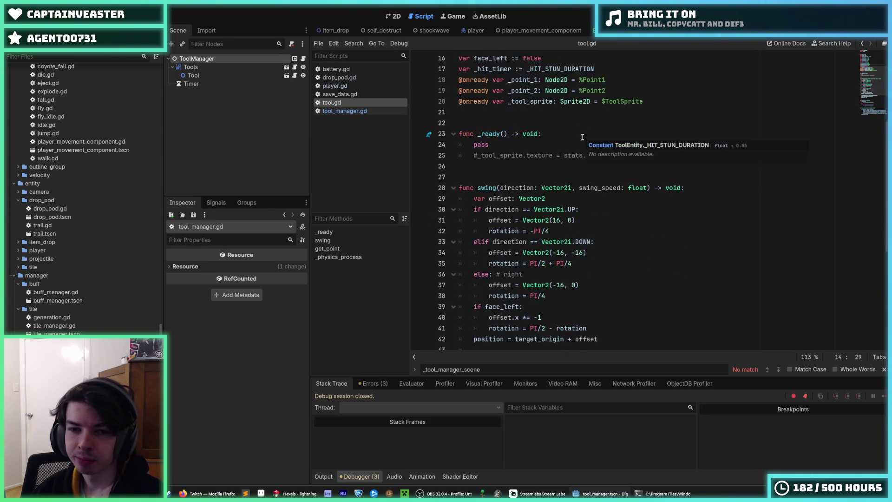
pyautogui.scroll(-7, 582, 137)
pyautogui.click(686, 186)
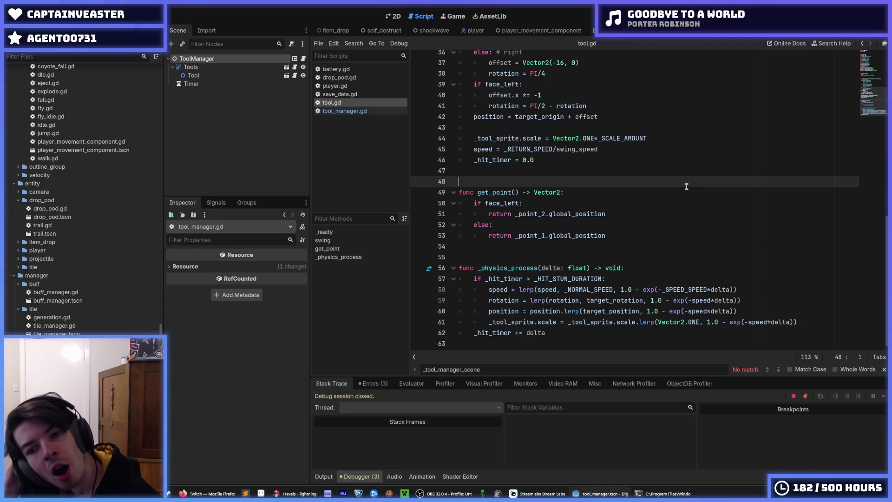
pyautogui.click(621, 173)
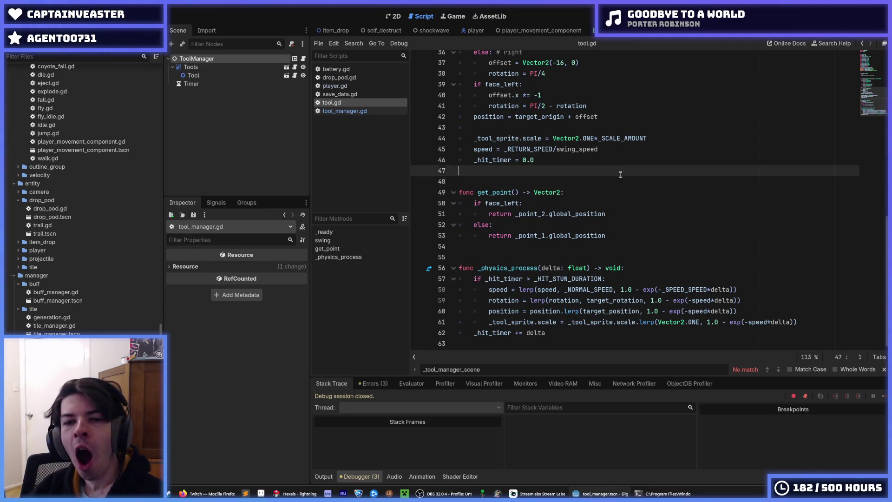
pyautogui.click(613, 180)
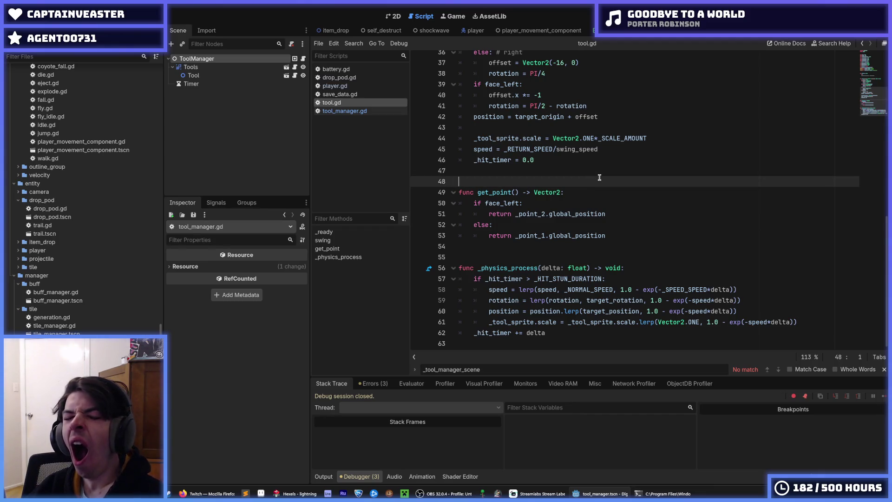
pyautogui.click(569, 171)
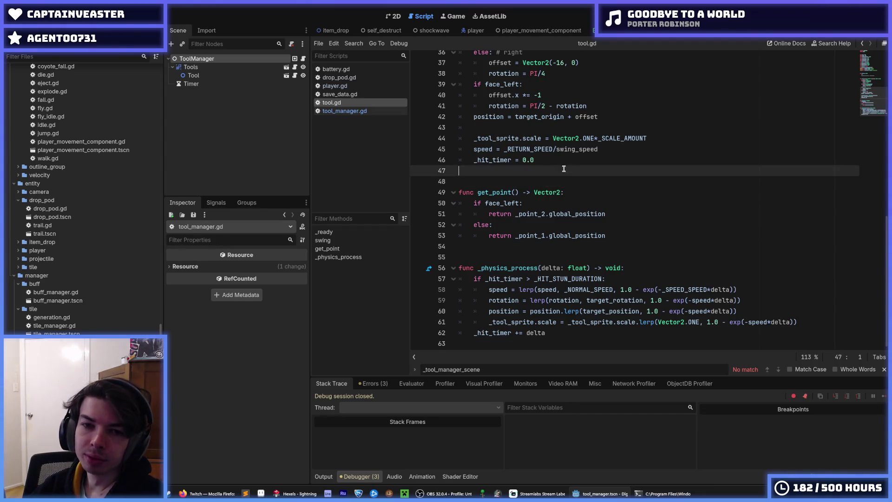
pyautogui.scroll(4, 569, 170)
pyautogui.scroll(7, 564, 198)
pyautogui.click(639, 220)
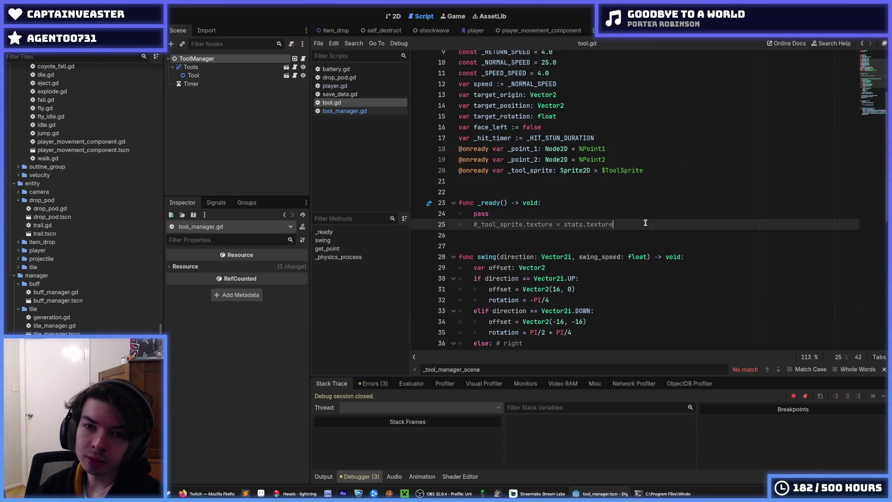
pyautogui.press('Down')
pyautogui.press('Down')
pyautogui.press('Down')
pyautogui.scroll(-4, 610, 222)
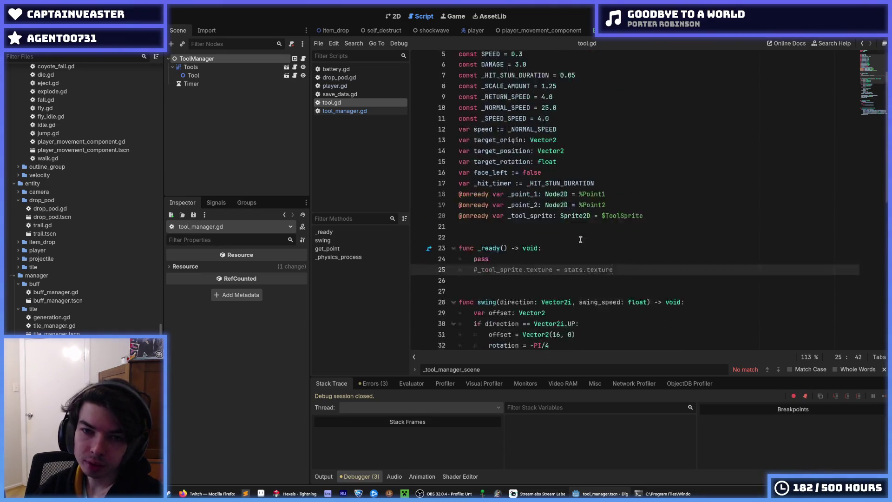
pyautogui.click(358, 110)
# Step: Copy the player_position name and keep it after target_origin = on line 39
pyautogui.scroll(6, 549, 213)
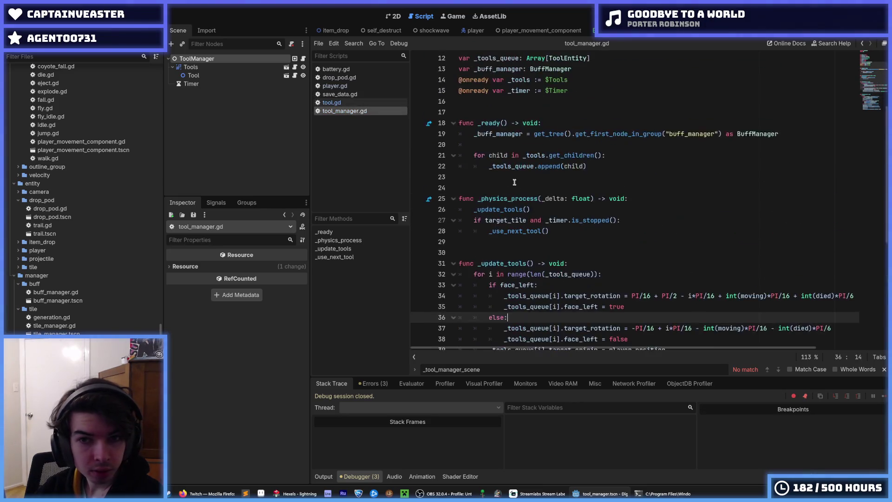
pyautogui.rightClick(498, 134)
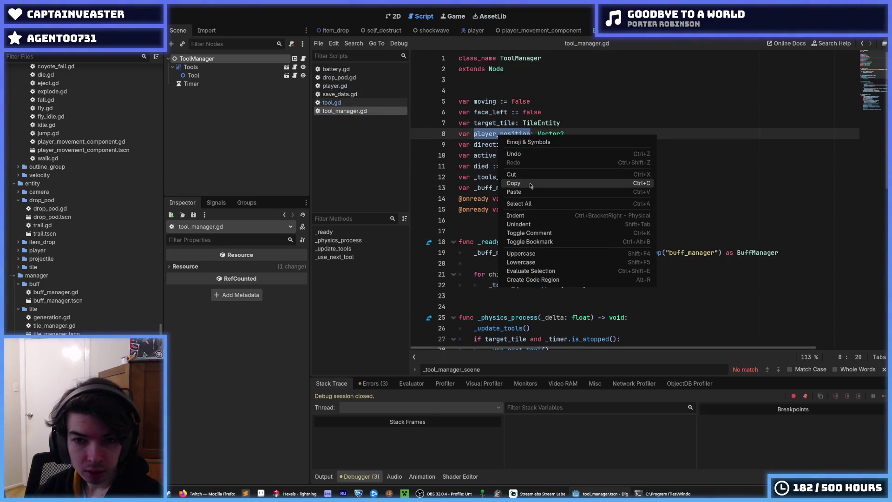
pyautogui.click(548, 176)
pyautogui.scroll(-4, 534, 185)
pyautogui.scroll(-3, 532, 189)
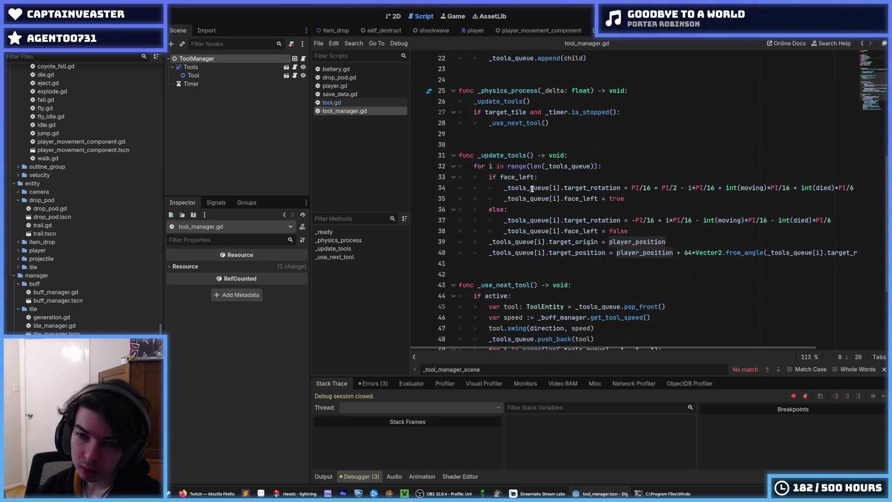
pyautogui.doubleClick(650, 242)
pyautogui.hotkey('ctrl', 'c')
pyautogui.rightClick(651, 245)
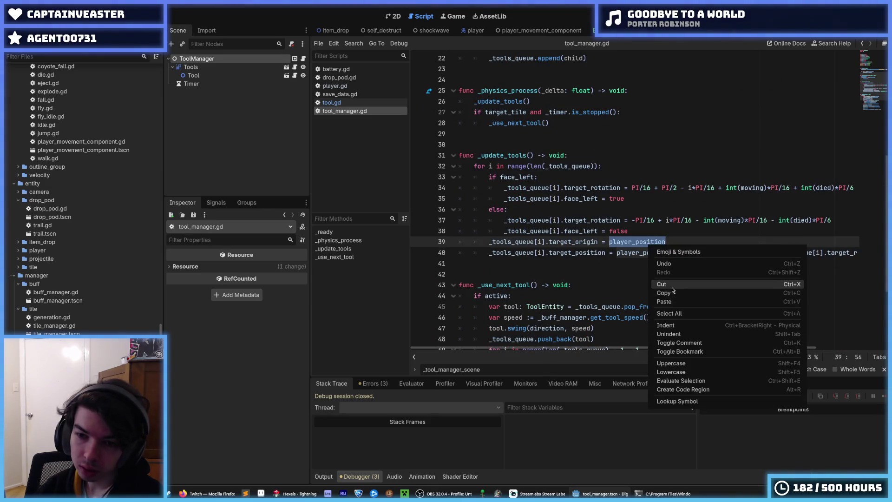
pyautogui.click(672, 286)
pyautogui.click(650, 242)
pyautogui.hotkey('ctrl', 'v')
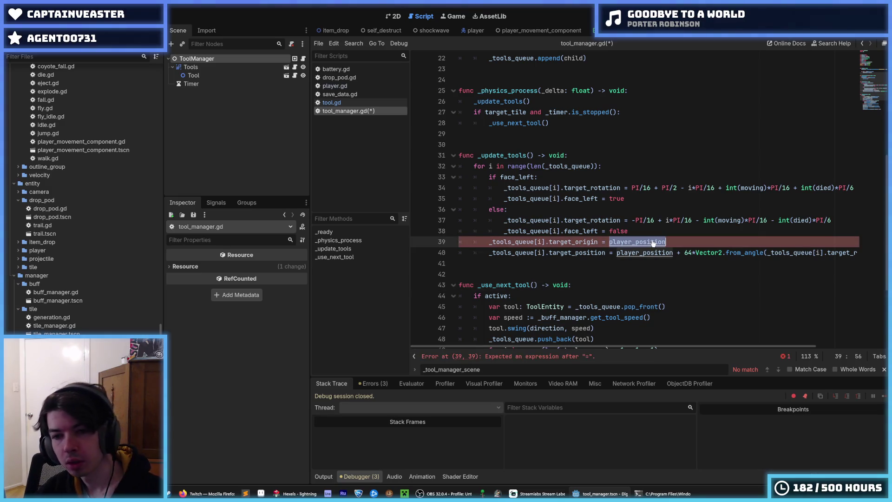
pyautogui.click(645, 242)
pyautogui.scroll(4, 645, 238)
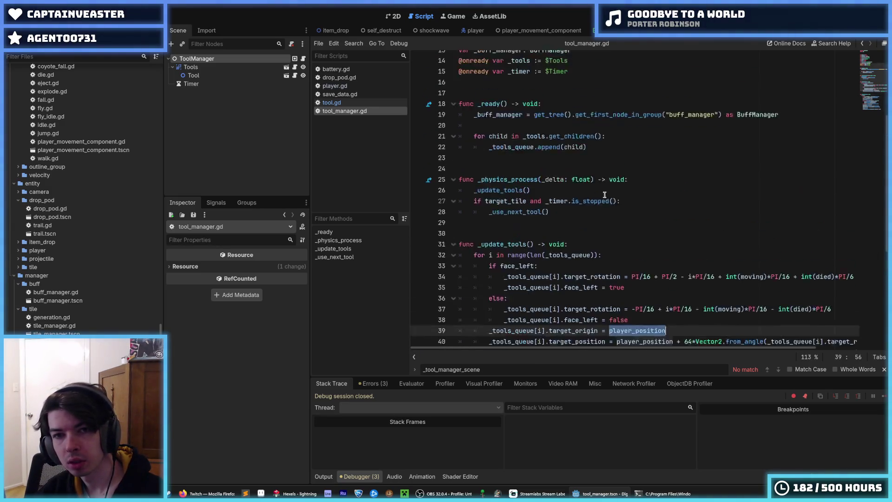
# Step: Add child.position = player_position inside the _ready children loop and save
pyautogui.click(610, 188)
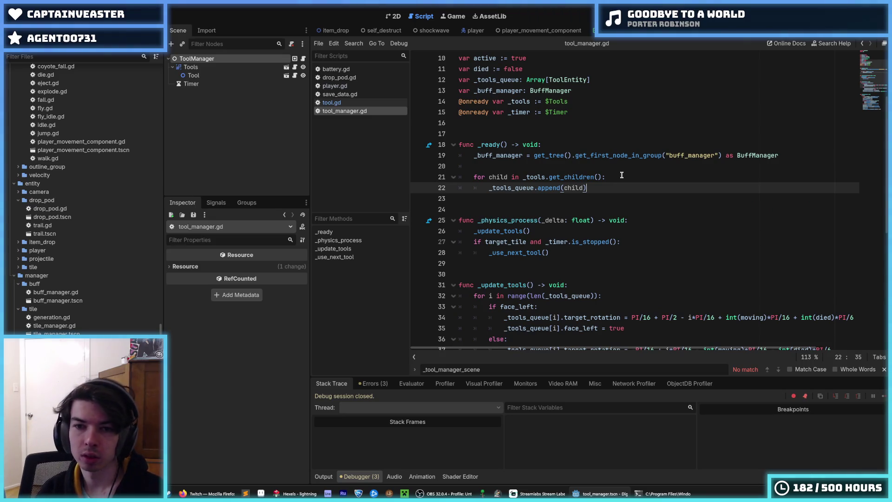
pyautogui.press('Return')
pyautogui.write('child.')
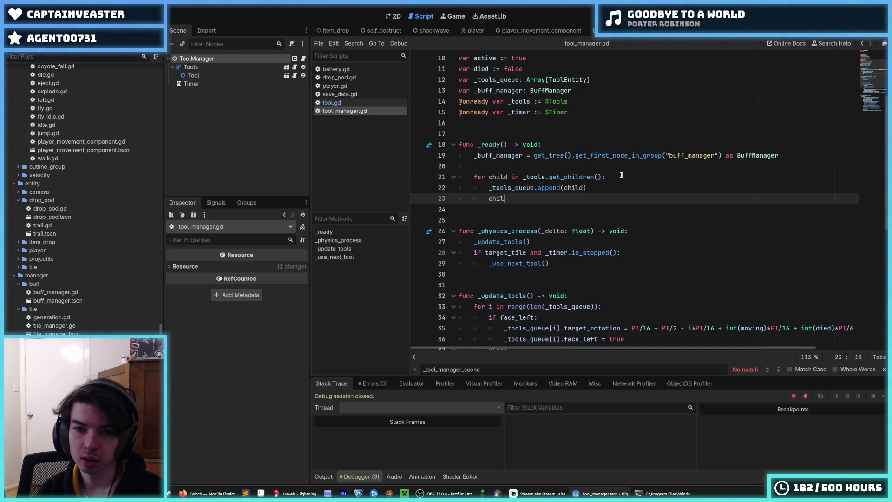
pyautogui.hotkey('ctrl', 'v')
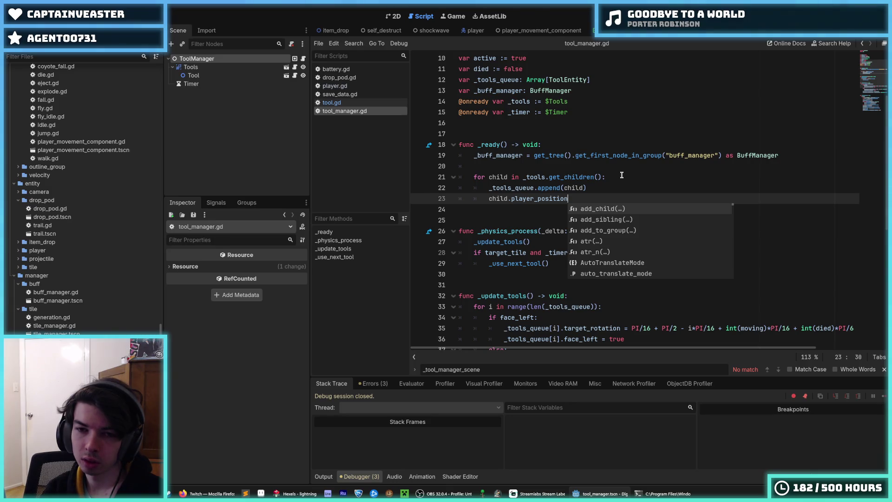
pyautogui.press('Escape')
pyautogui.press('BackSpace')
pyautogui.press('BackSpace')
pyautogui.press('BackSpace')
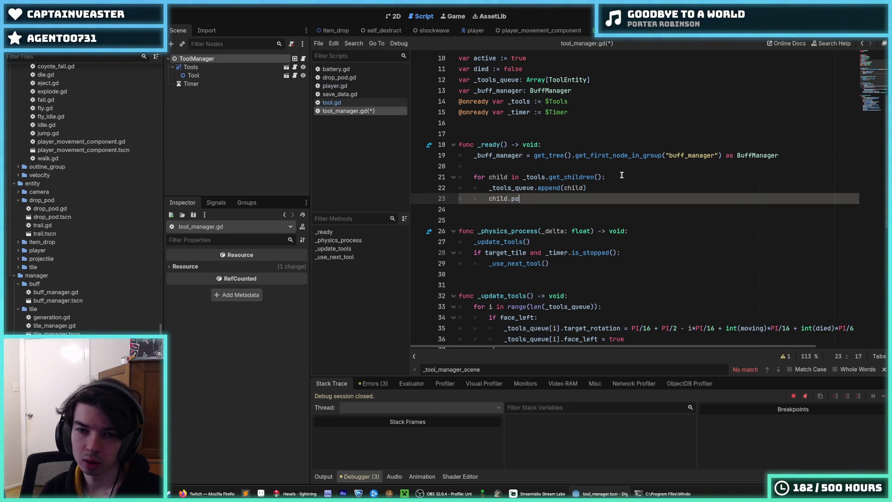
pyautogui.write('sition =')
pyautogui.hotkey('ctrl', 'v')
pyautogui.hotkey('ctrl', 's')
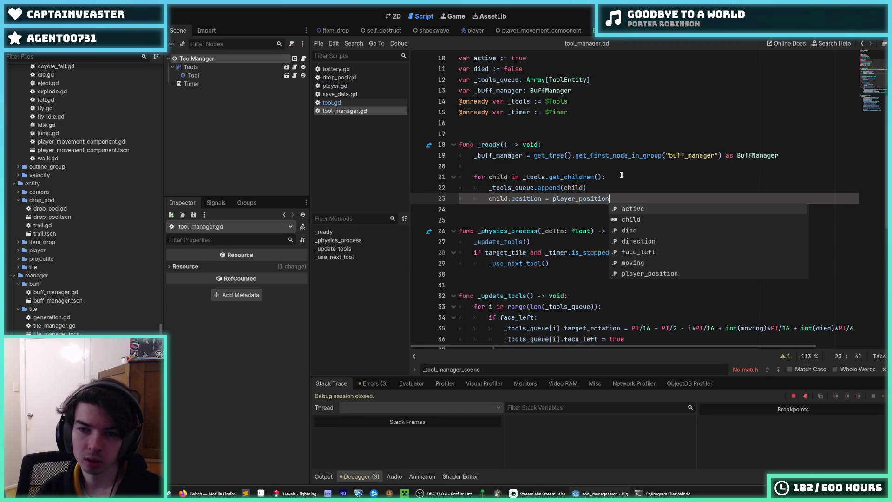
pyautogui.click(621, 174)
pyautogui.hotkey('ctrl', 's')
# Step: Review the variable declarations at the top of tool_manager.gd and save again
pyautogui.click(699, 100)
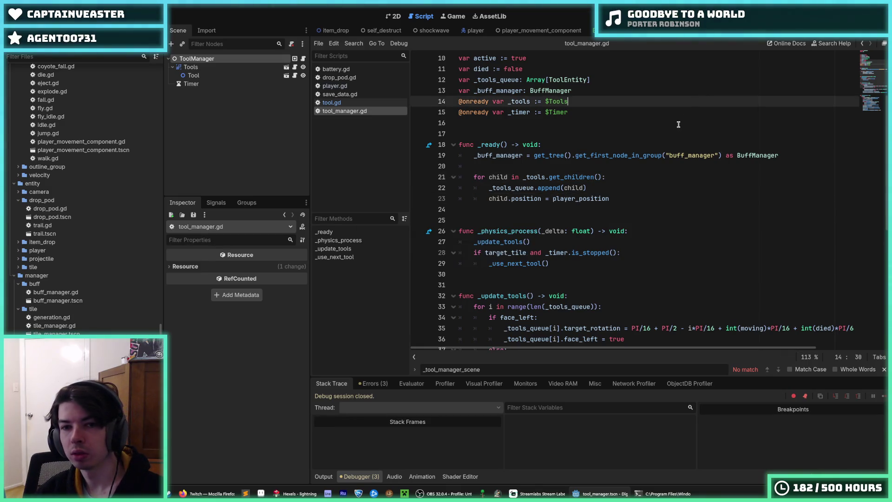
pyautogui.hotkey('ctrl', 's')
pyautogui.scroll(2, 670, 134)
pyautogui.click(613, 145)
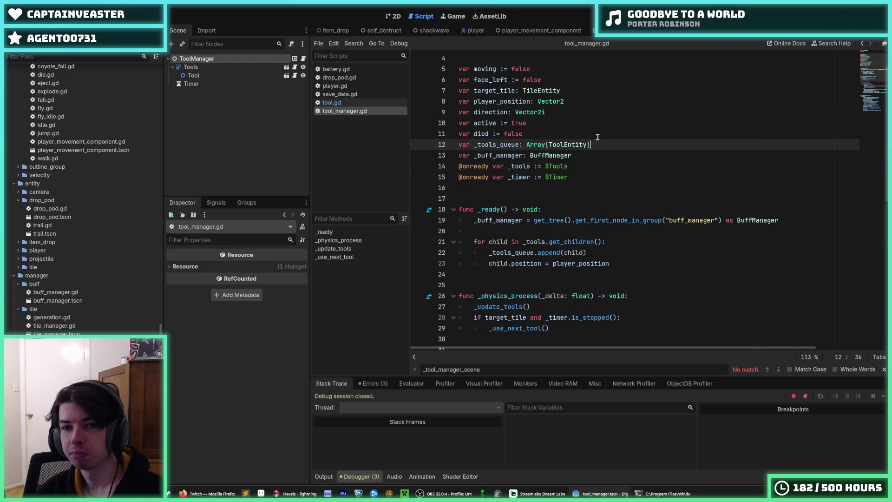
pyautogui.click(575, 114)
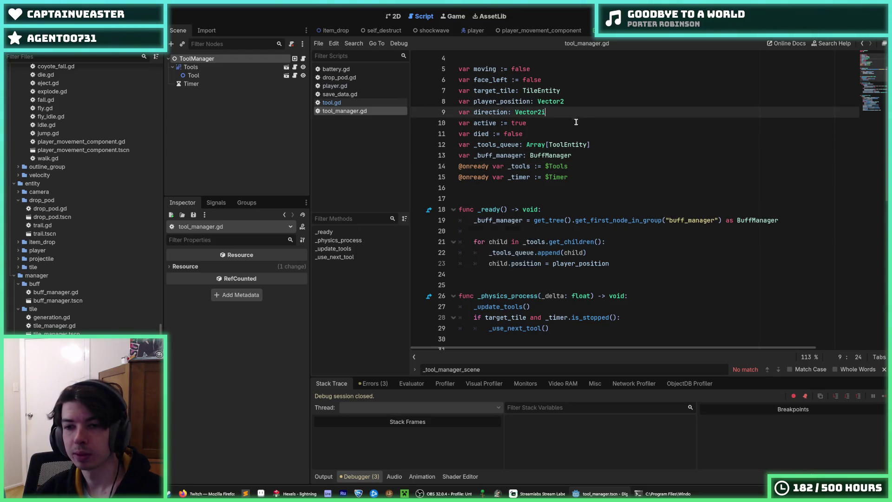
pyautogui.hotkey('ctrl', 's')
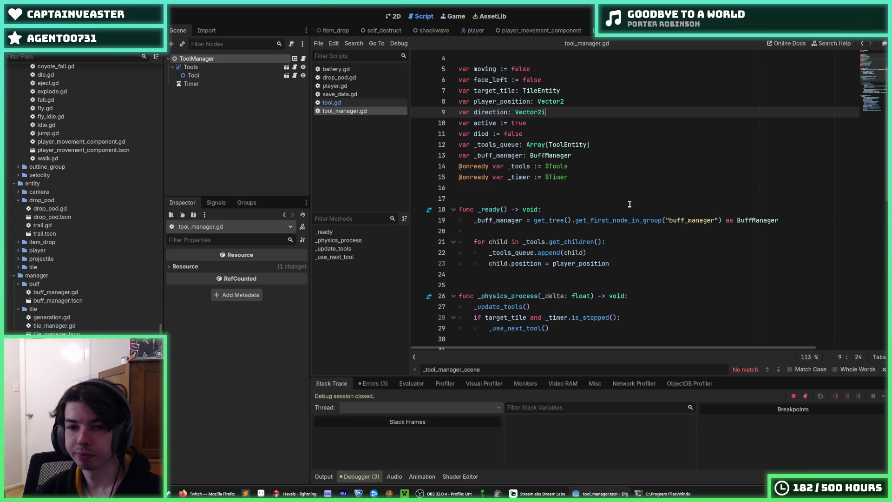
# Step: Insert a new line after the append call and begin a print( call
pyautogui.scroll(-2, 630, 204)
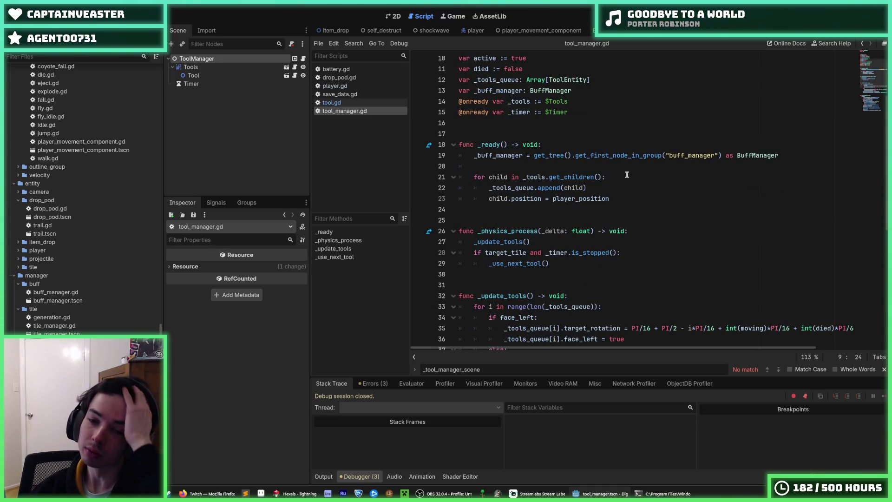
pyautogui.click(600, 197)
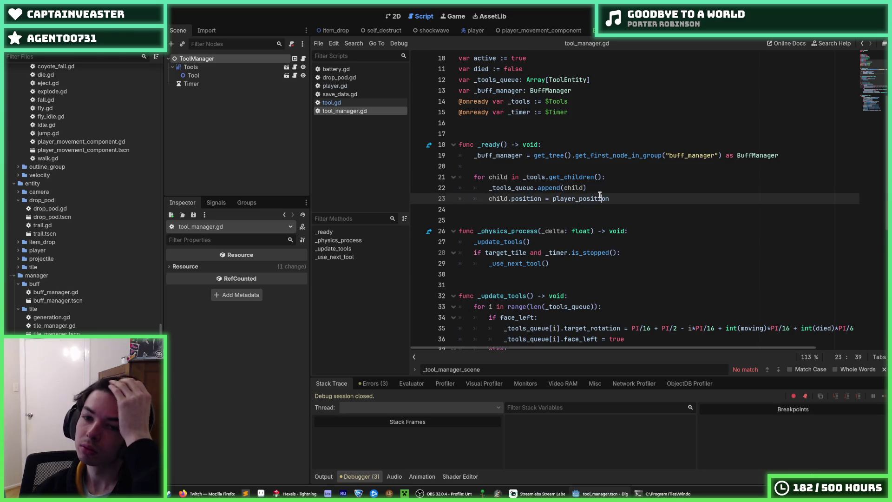
pyautogui.click(598, 187)
pyautogui.press('Return')
pyautogui.write('print(')
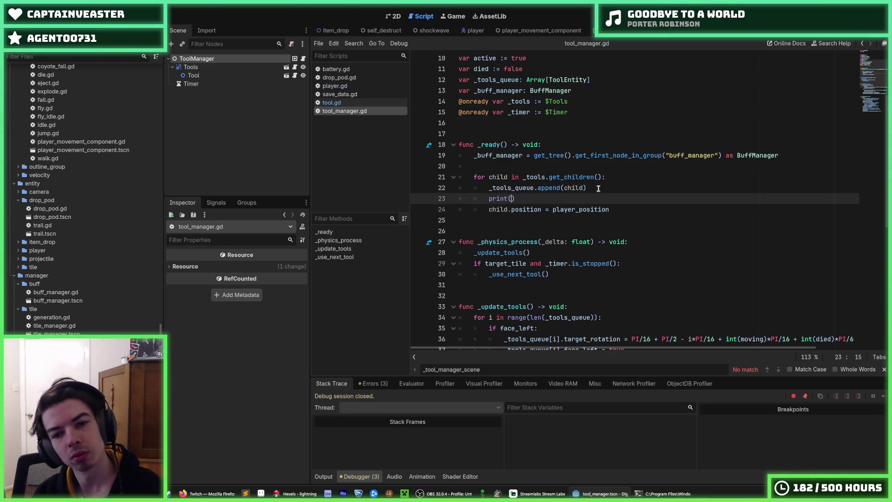
# Step: Copy player_position from the line below into the empty print() call
pyautogui.moveTo(609, 209); pyautogui.dragTo(414, 196)
pyautogui.hotkey('ctrl', 'c')
pyautogui.click(511, 198)
pyautogui.hotkey('ctrl', 'v')
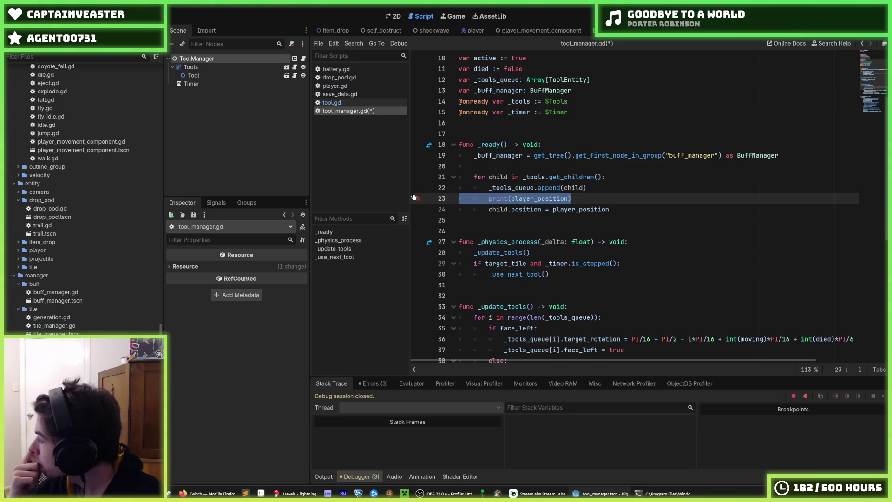
# Step: Delete the temporary print line, save tool_manager.gd and open player.gd
pyautogui.press('BackSpace')
pyautogui.press('BackSpace')
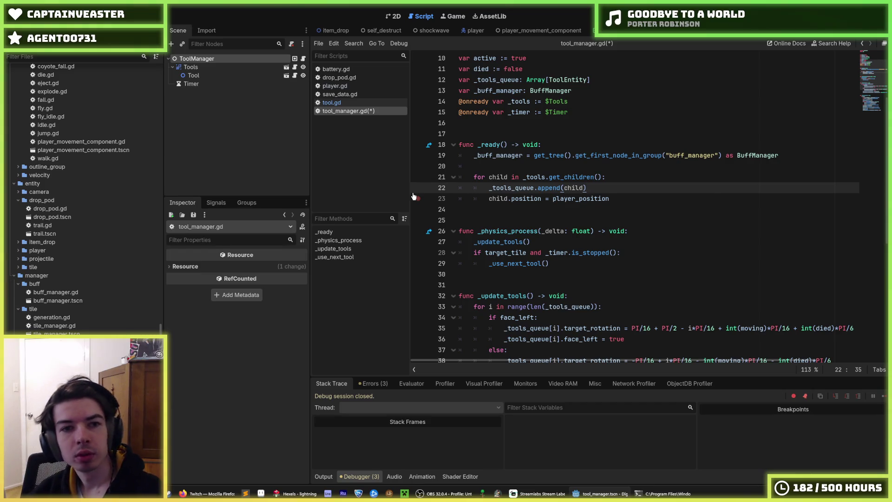
pyautogui.hotkey('ctrl', 's')
pyautogui.click(335, 86)
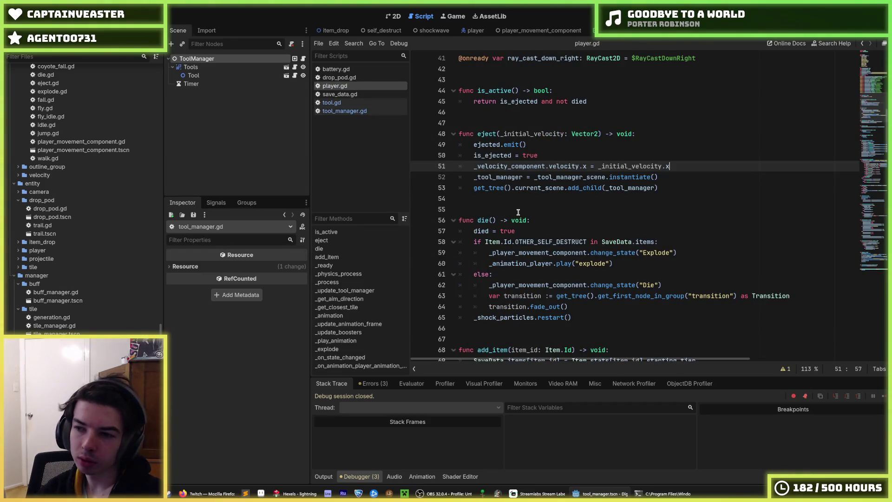
# Step: Read through player.gd's eject(), _ready header, aim direction and active assignment
pyautogui.click(518, 212)
pyautogui.scroll(-5, 517, 212)
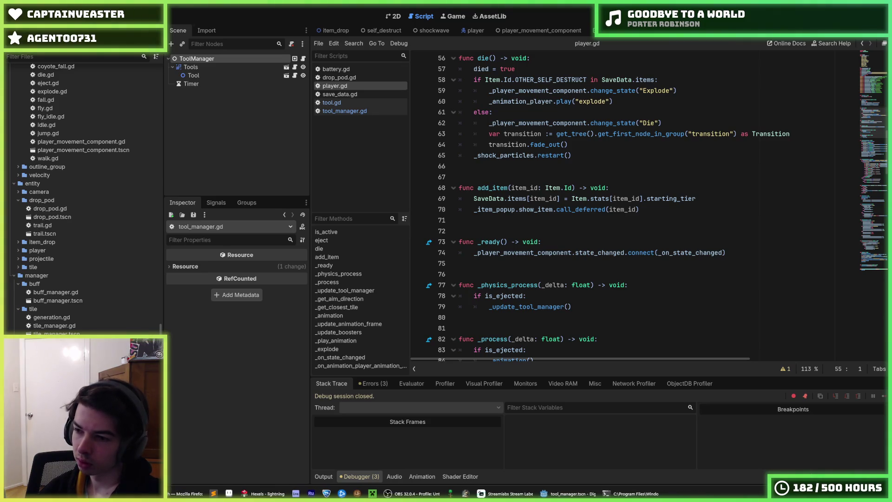
pyautogui.click(594, 242)
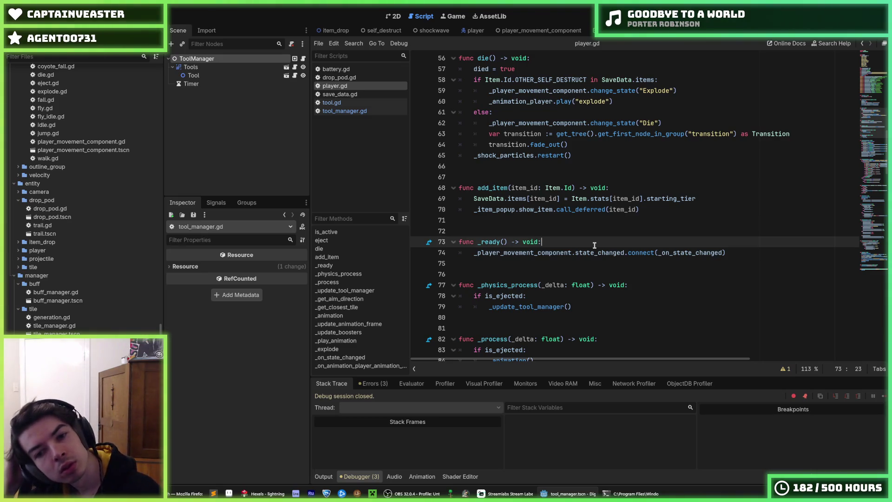
pyautogui.scroll(-6, 594, 245)
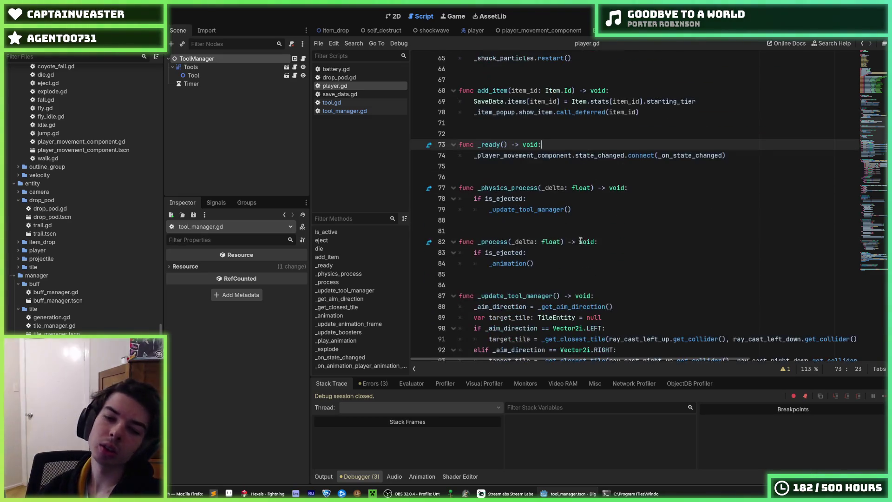
pyautogui.click(631, 205)
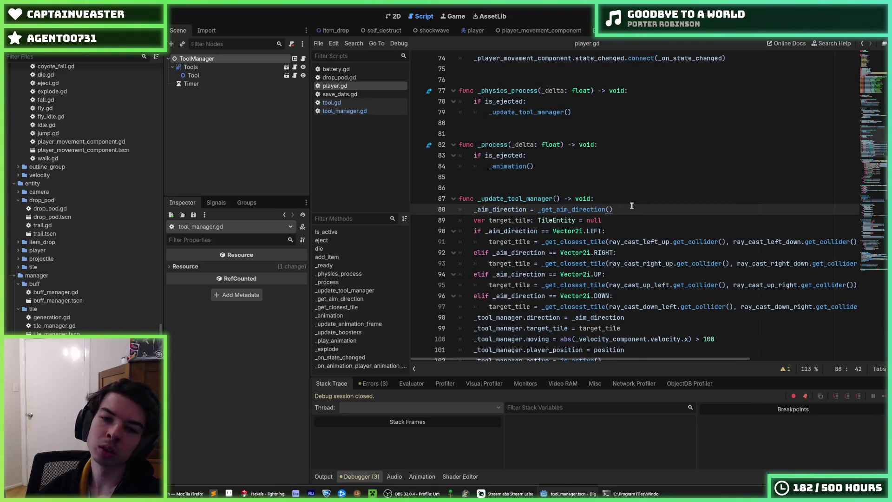
pyautogui.scroll(1, 632, 206)
pyautogui.scroll(-5, 623, 213)
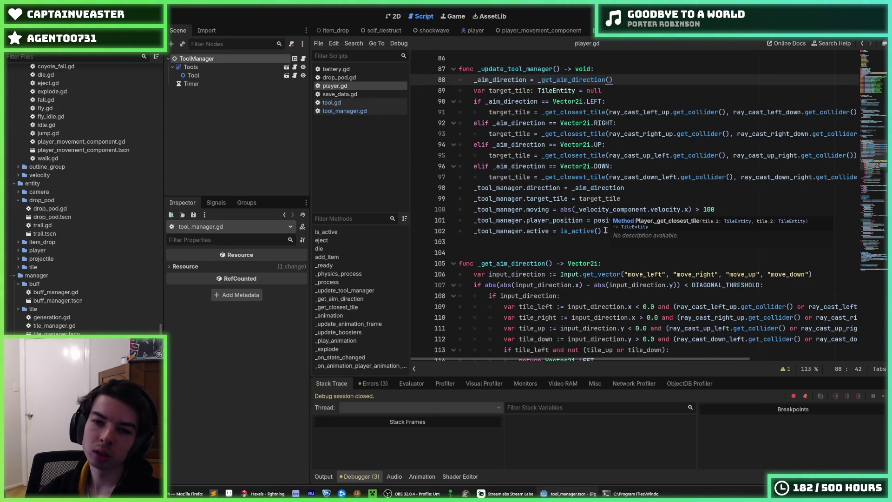
pyautogui.click(603, 229)
# Step: Highlight _tool_manager's uses and add a new line after the tool manager instantiation
pyautogui.doubleClick(498, 188)
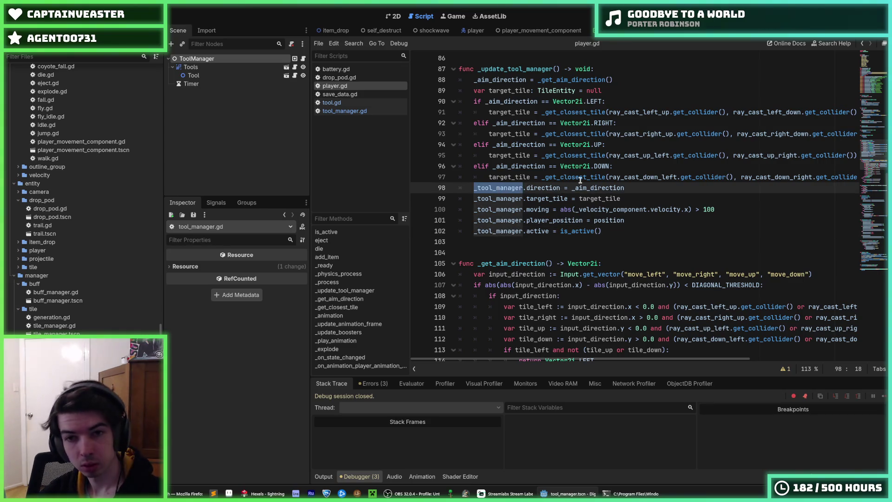
pyautogui.scroll(10, 580, 184)
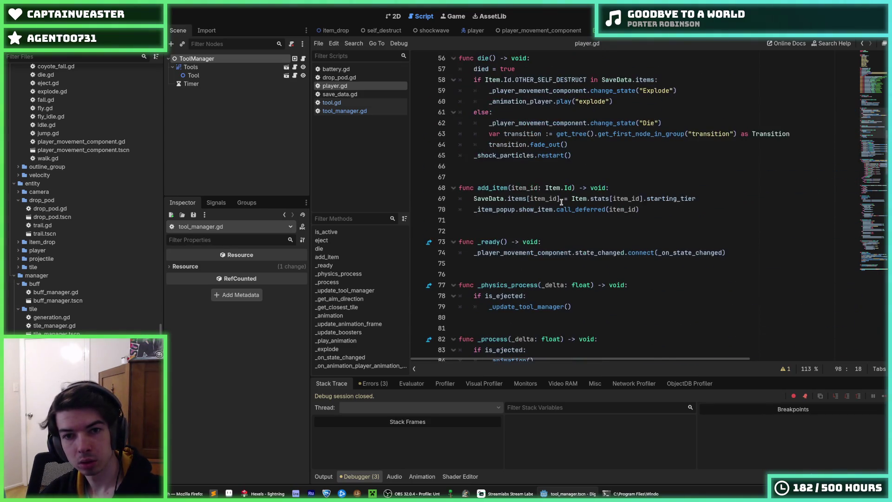
pyautogui.scroll(-3, 561, 203)
pyautogui.scroll(6, 561, 203)
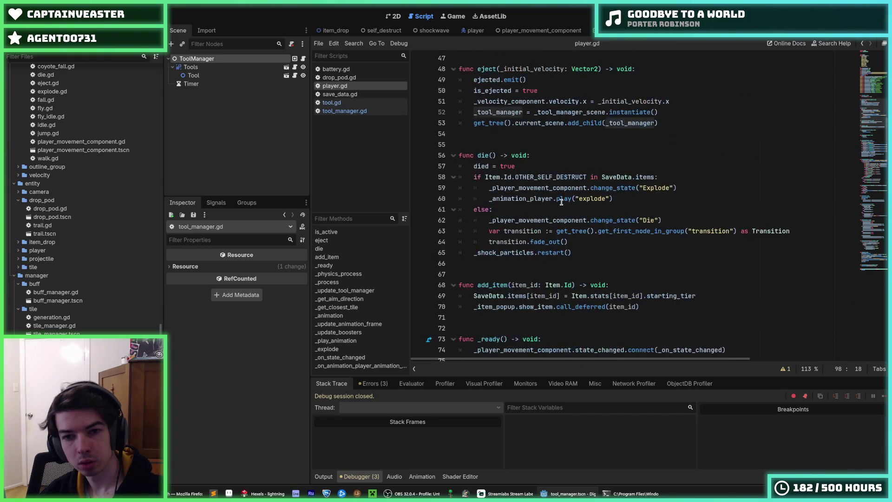
pyautogui.click(672, 115)
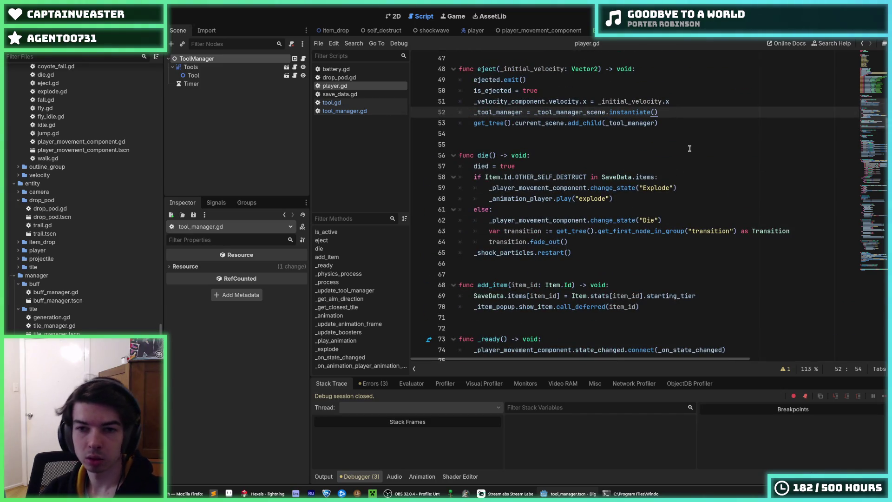
pyautogui.press('Return')
pyautogui.press('F5')
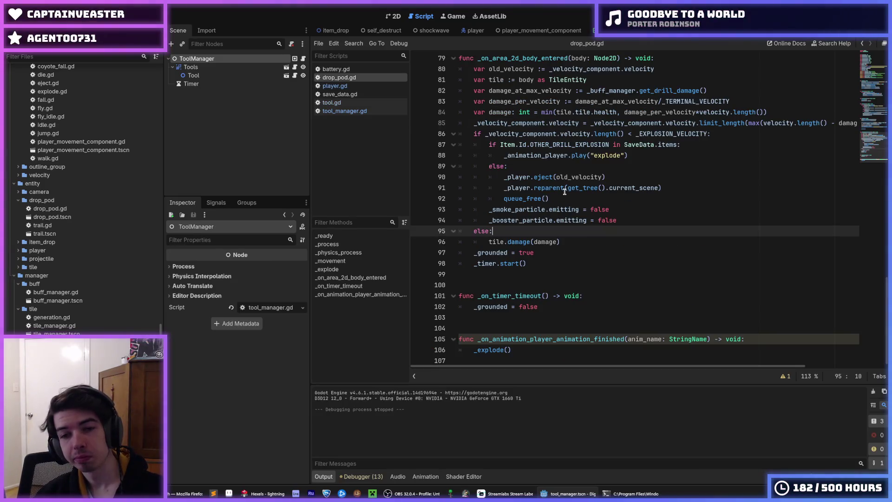
pyautogui.click(564, 196)
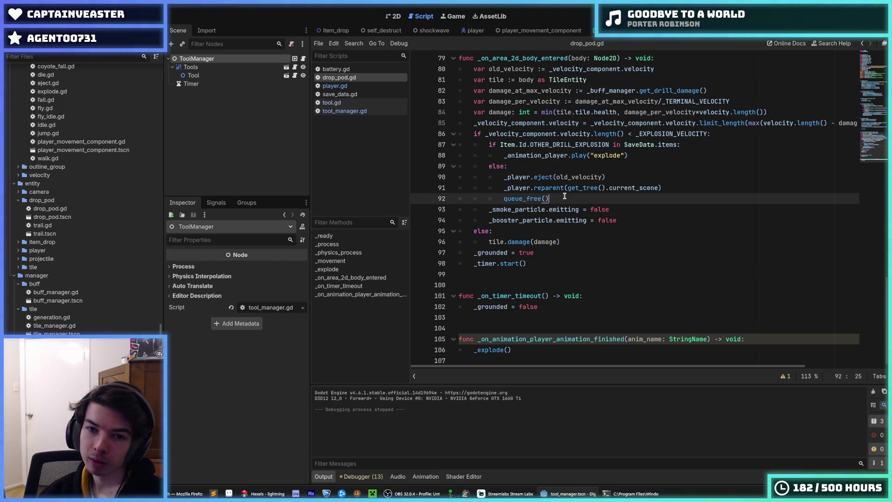
pyautogui.moveTo(564, 195)
pyautogui.mouseDown()
pyautogui.moveTo(500, 187)
pyautogui.moveTo(501, 179)
pyautogui.mouseUp()
pyautogui.click(499, 178)
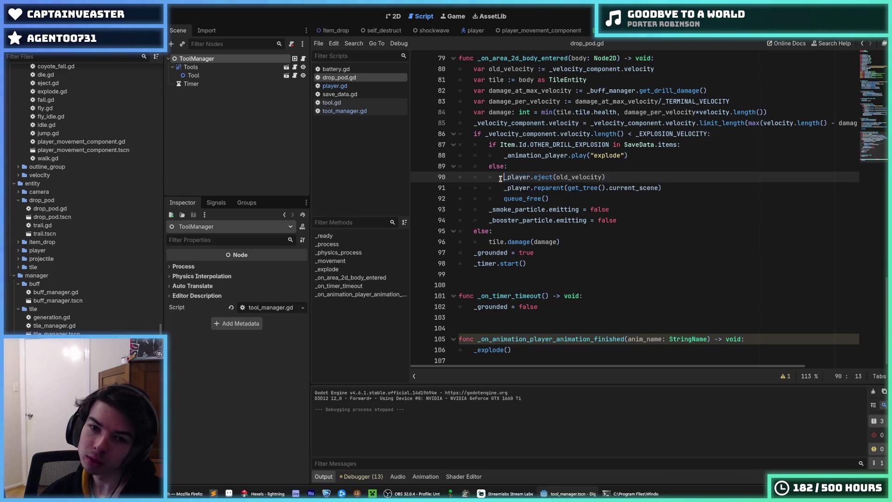
pyautogui.click(558, 197)
pyautogui.scroll(4, 518, 279)
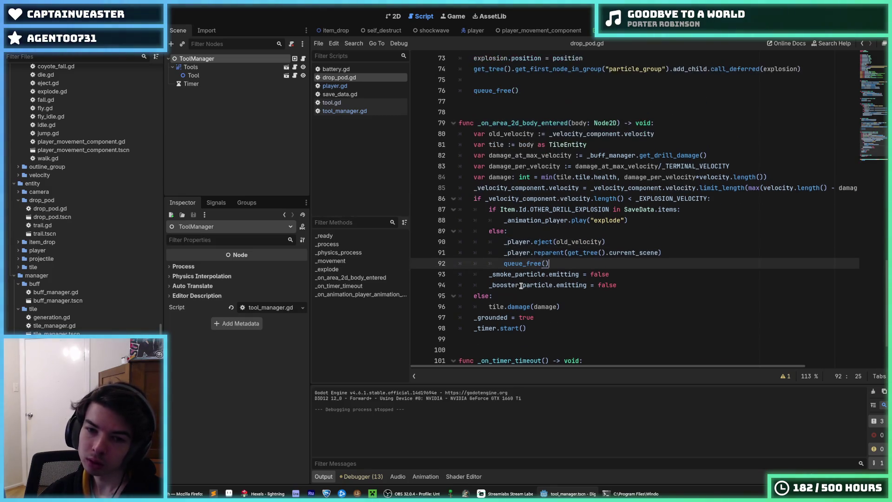
pyautogui.scroll(-1, 564, 262)
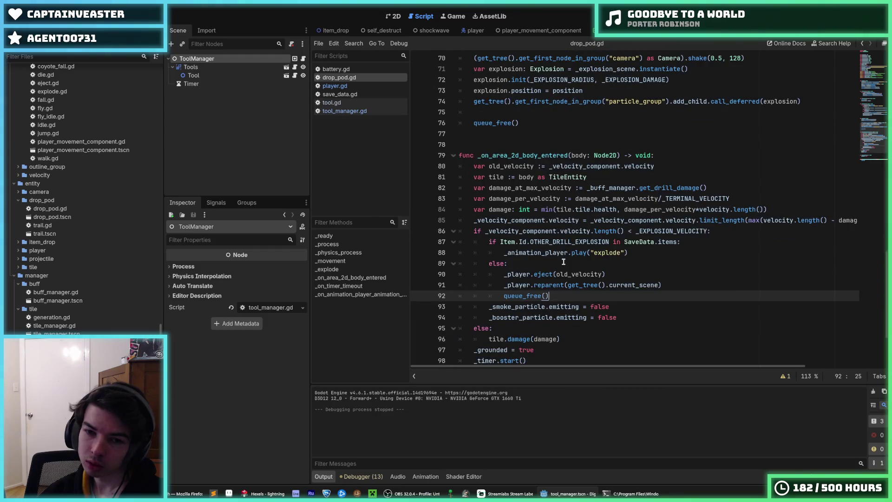
pyautogui.click(563, 262)
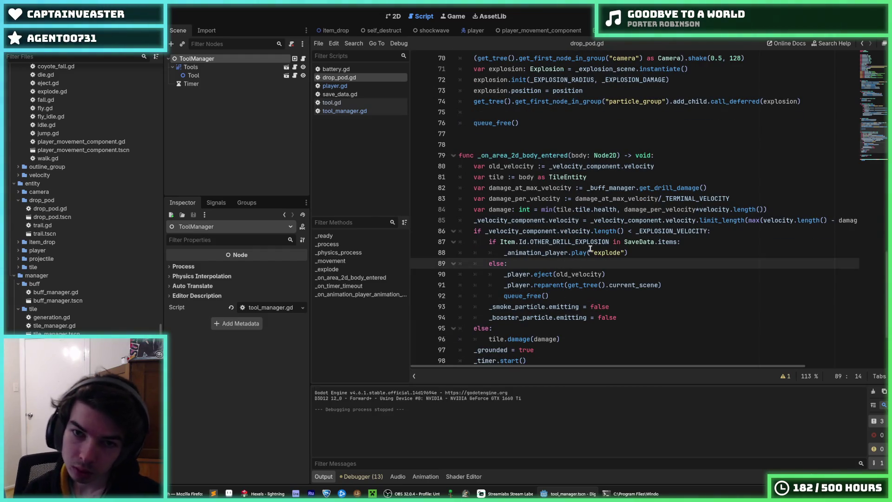
# Step: Start an 'if' guard line above the explosion velocity check on line 87
pyautogui.press('Up')
pyautogui.press('Up')
pyautogui.press('Up')
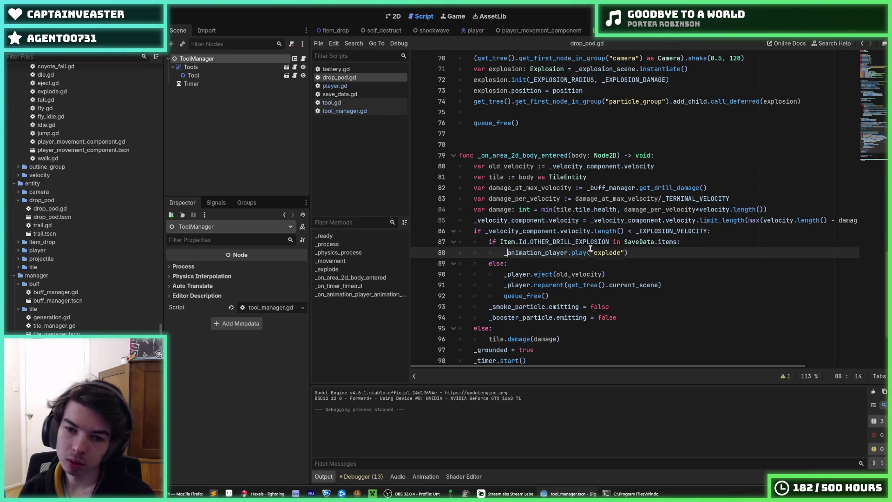
pyautogui.press('End')
pyautogui.press('Return')
pyautogui.write('if')
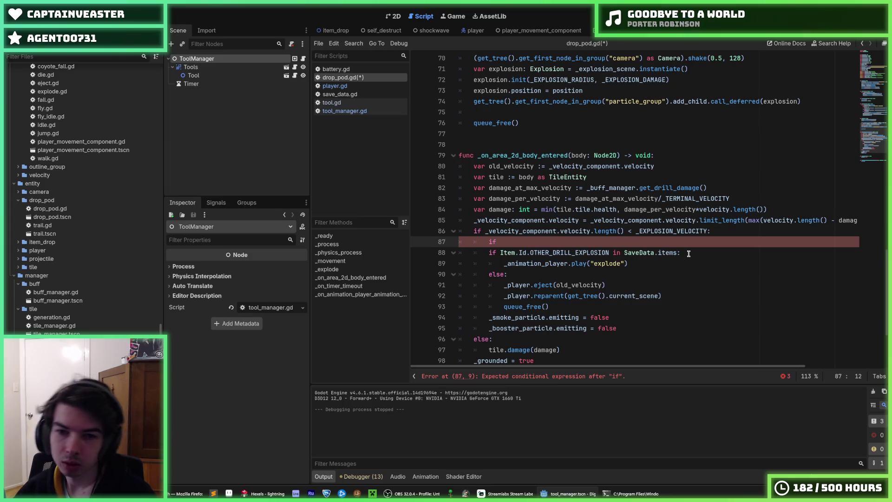
pyautogui.scroll(-2, 571, 242)
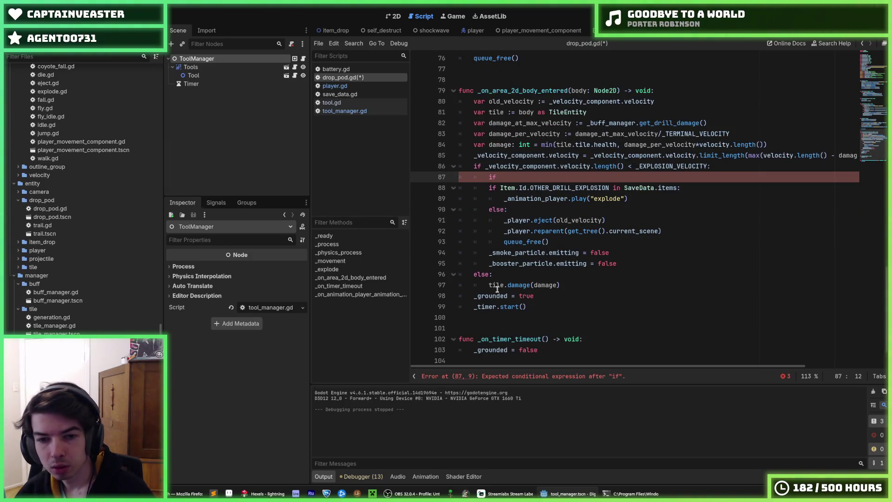
pyautogui.scroll(-1, 497, 288)
pyautogui.scroll(9, 496, 298)
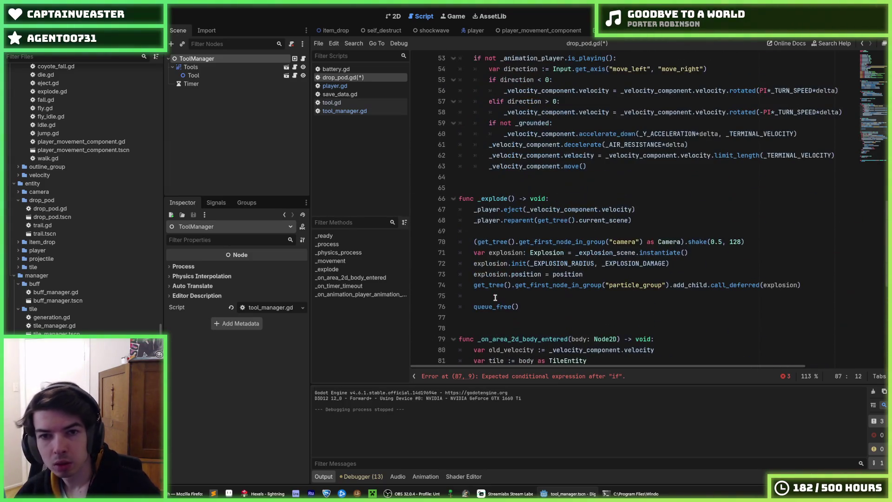
pyautogui.scroll(12, 495, 297)
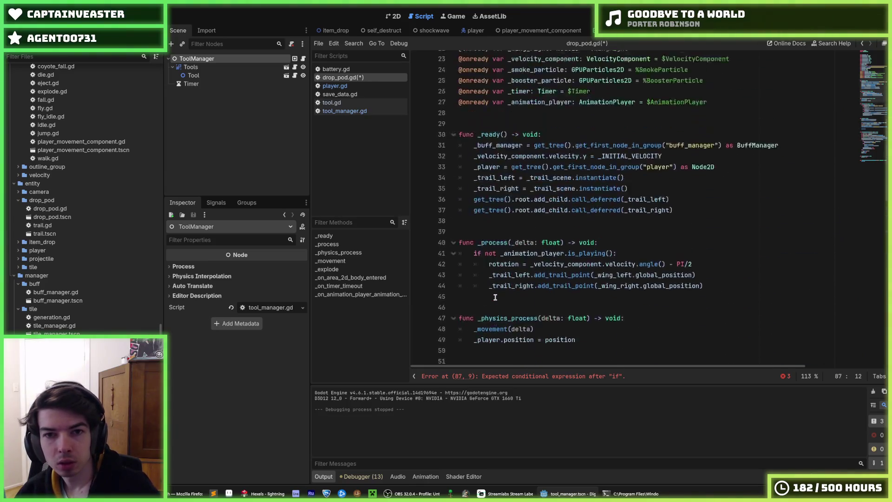
pyautogui.scroll(-18, 495, 297)
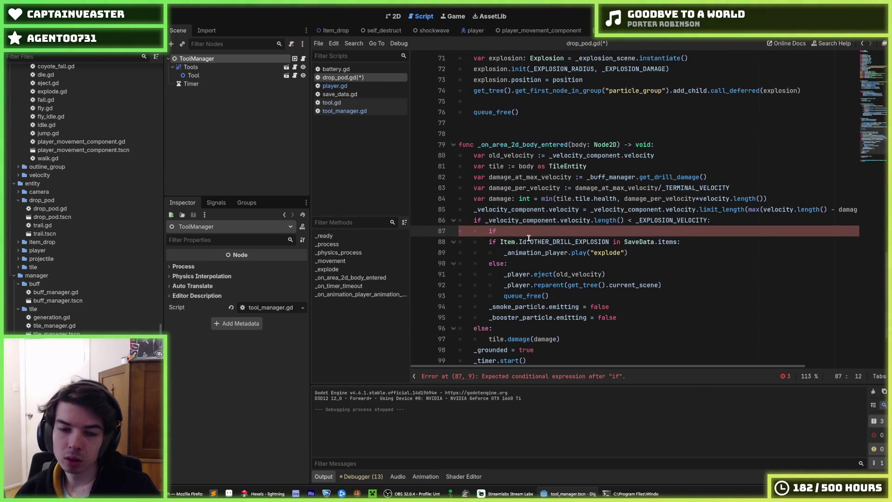
pyautogui.scroll(-3, 528, 231)
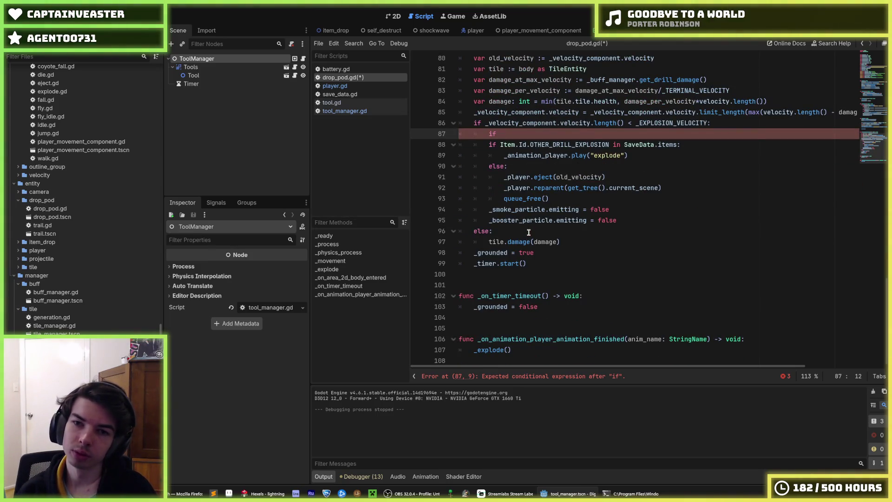
# Step: Replace the partial guard with 'finished = true' and begin another 'finished =' line below
pyautogui.press('BackSpace')
pyautogui.press('BackSpace')
pyautogui.press('BackSpace')
pyautogui.write('finii')
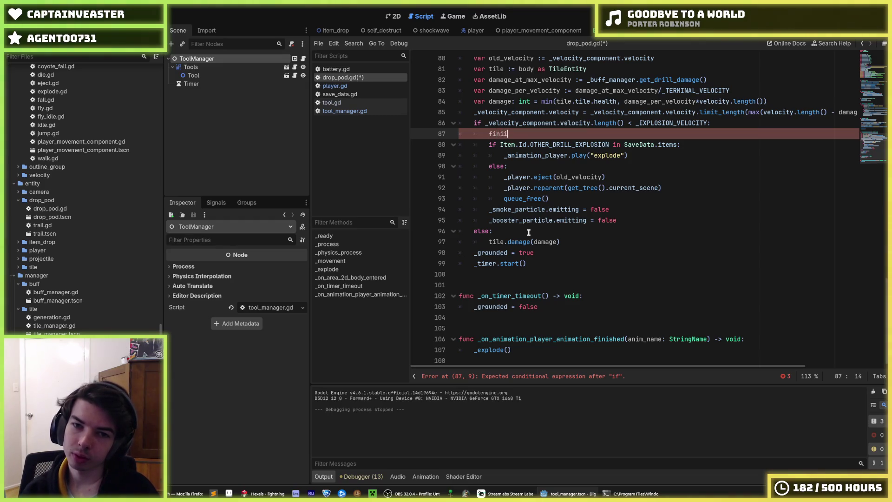
pyautogui.press('BackSpace')
pyautogui.write('shed = true')
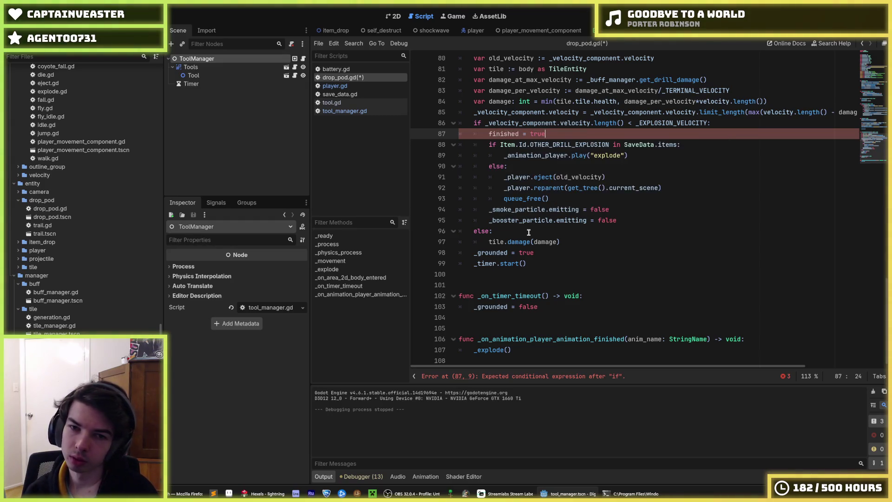
pyautogui.press('Return')
pyautogui.write('finished =')
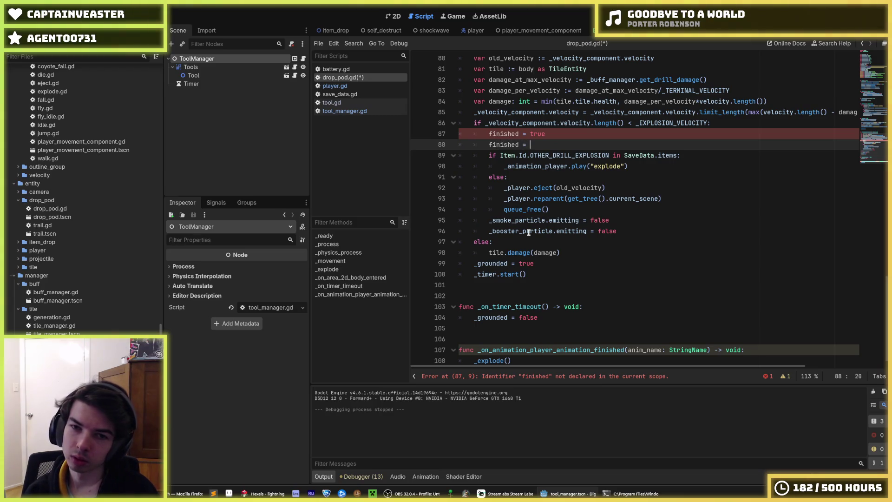
# Step: Rename the line 87 assignment to 'drilling = false'
pyautogui.press('Up')
pyautogui.press('Left')
pyautogui.hotkey('shift', 'Left')
pyautogui.hotkey('shift', 'Left')
pyautogui.hotkey('shift', 'Left')
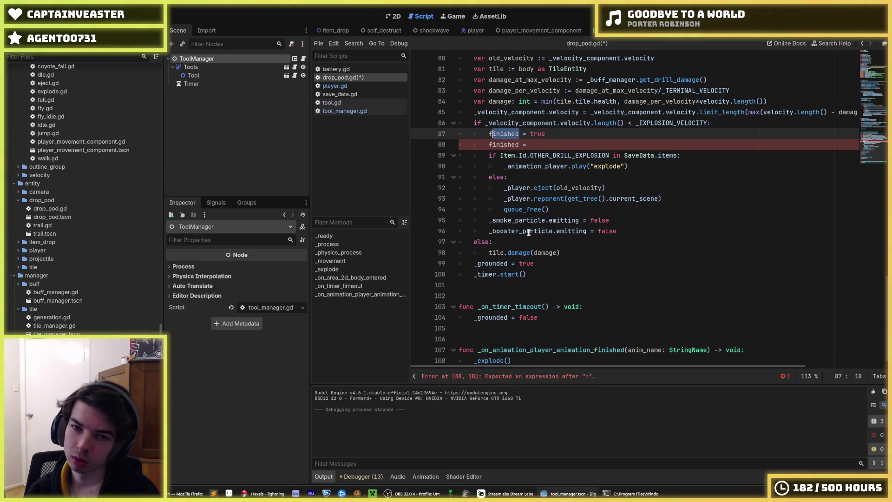
pyautogui.scroll(3, 602, 203)
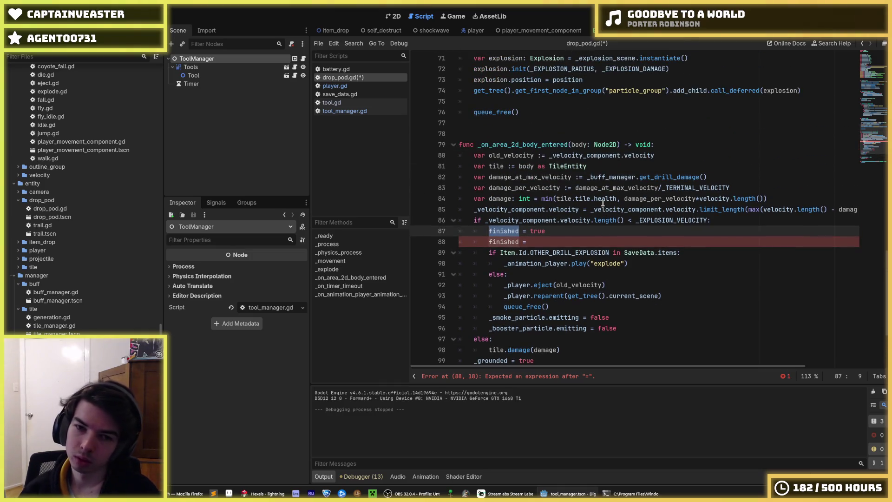
pyautogui.write('diggin')
pyautogui.press('BackSpace')
pyautogui.press('BackSpace')
pyautogui.press('BackSpace')
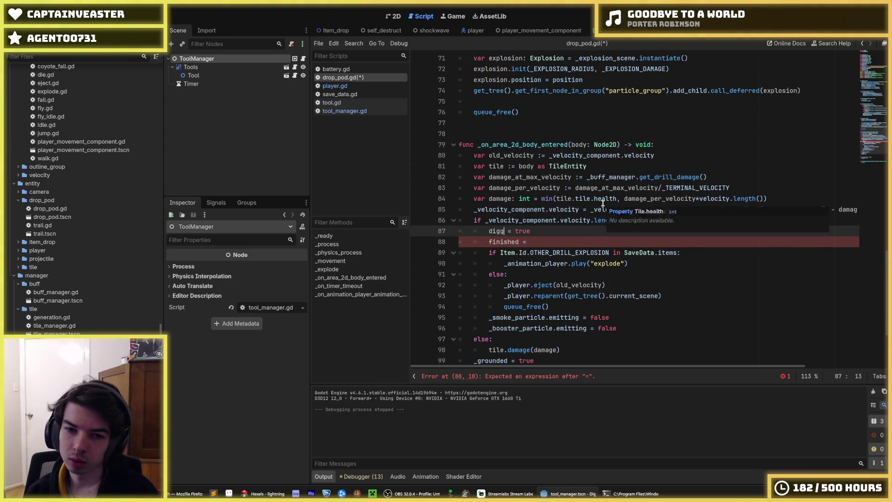
pyautogui.write('ril;l')
pyautogui.press('BackSpace')
pyautogui.press('BackSpace')
pyautogui.write('ling')
pyautogui.press('End')
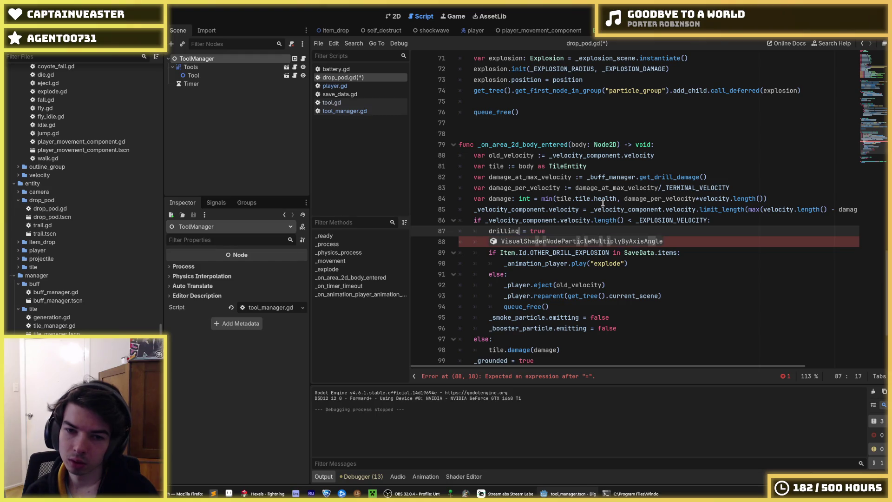
pyautogui.press('BackSpace')
pyautogui.press('BackSpace')
pyautogui.press('BackSpace')
pyautogui.write('false')
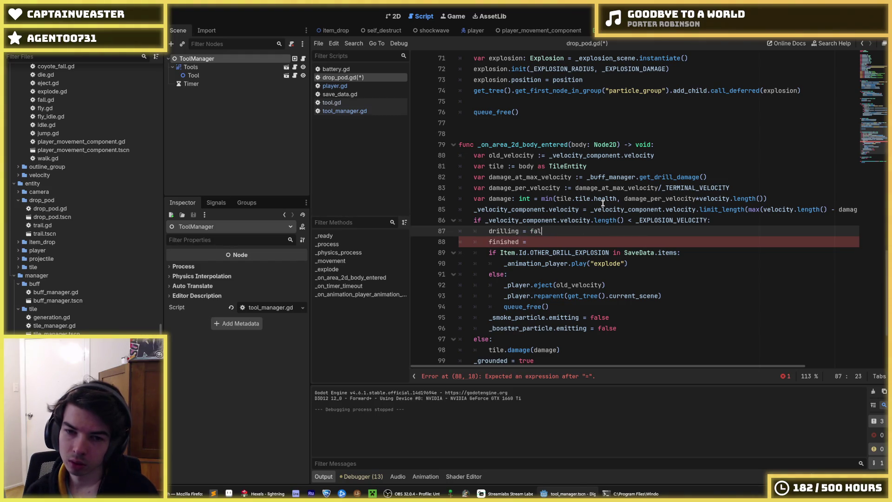
# Step: Replace the leftover finished line with the guard 'if drilling:'
pyautogui.press('Down')
pyautogui.hotkey('shift', 'Home')
pyautogui.press('BackSpace')
pyautogui.write('if n')
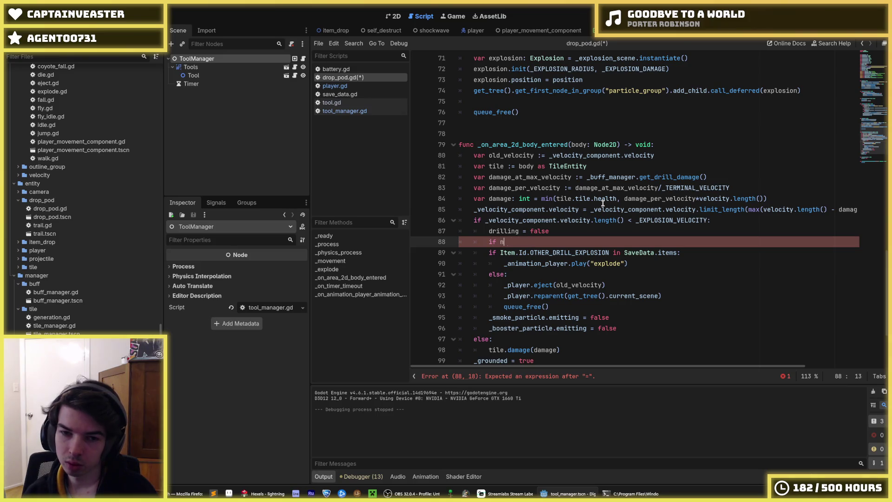
pyautogui.write('ot drilling:')
pyautogui.press('Down')
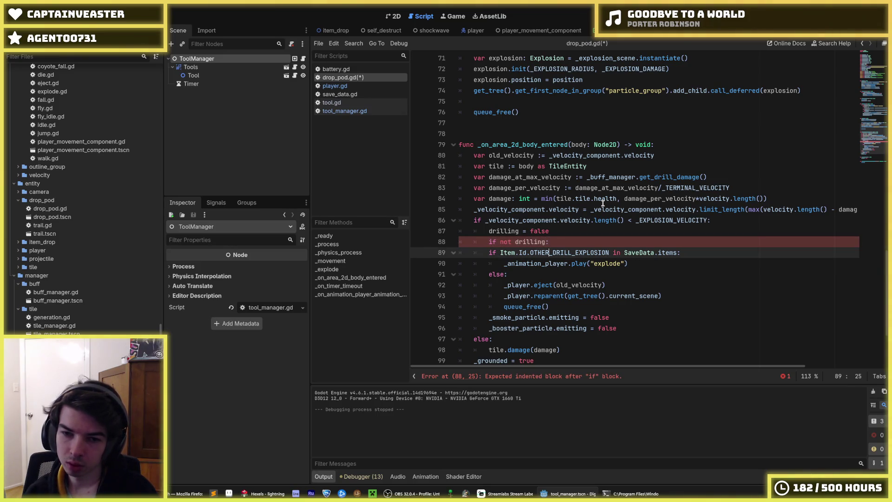
pyautogui.press('Up')
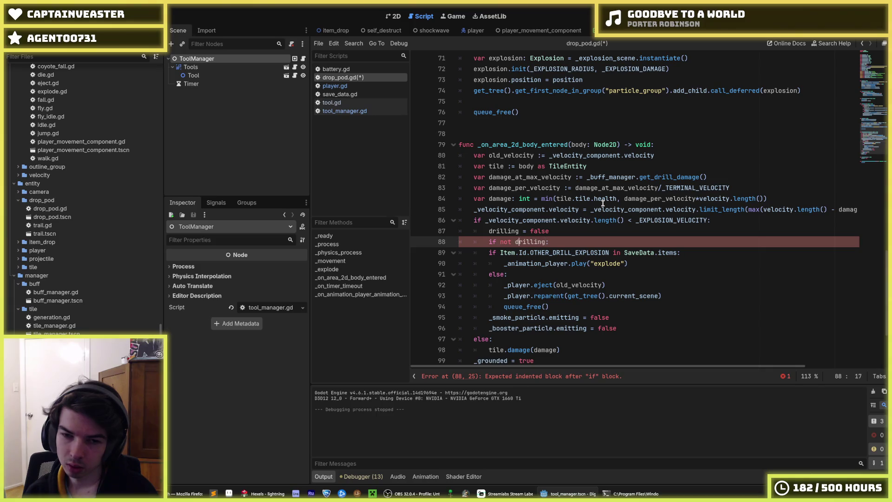
pyautogui.press('Left')
pyautogui.press('BackSpace')
pyautogui.press('BackSpace')
pyautogui.press('BackSpace')
# Step: Move 'drilling = false' to the block's end and indent the explode/eject lines under the check
pyautogui.hotkey('alt', 'Up')
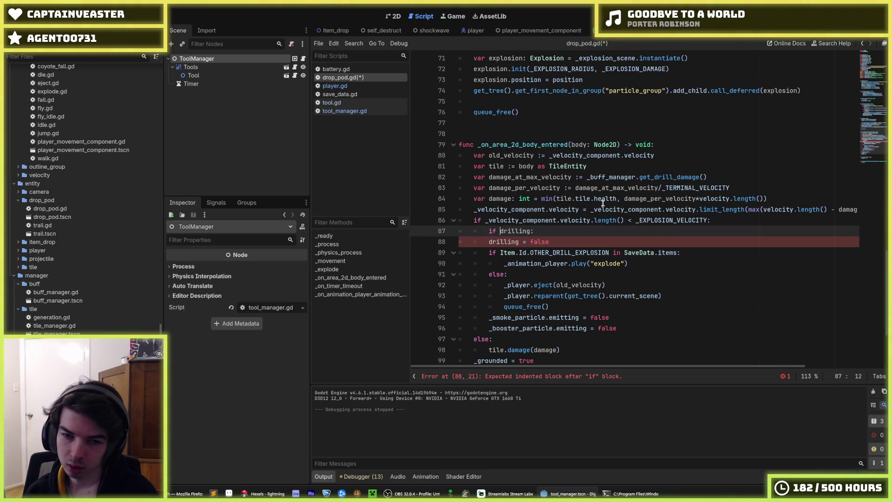
pyautogui.press('Down')
pyautogui.hotkey('alt', 'Down')
pyautogui.hotkey('alt', 'Down')
pyautogui.hotkey('alt', 'Down')
pyautogui.hotkey('alt', 'Down')
pyautogui.hotkey('alt', 'Down')
pyautogui.hotkey('alt', 'Down')
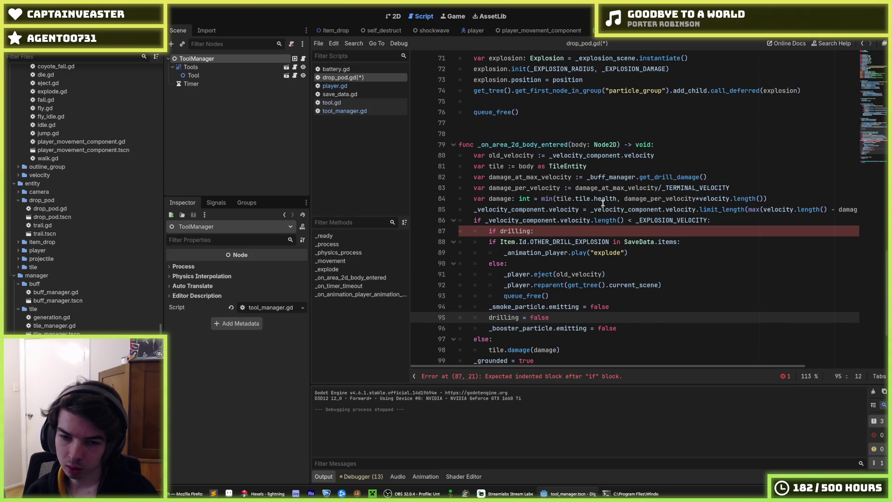
pyautogui.press('Up')
pyautogui.hotkey('shift', 'Up')
pyautogui.hotkey('shift', 'Up')
pyautogui.hotkey('shift', 'Up')
pyautogui.hotkey('shift', 'Up')
pyautogui.hotkey('shift', 'Up')
pyautogui.hotkey('shift', 'Up')
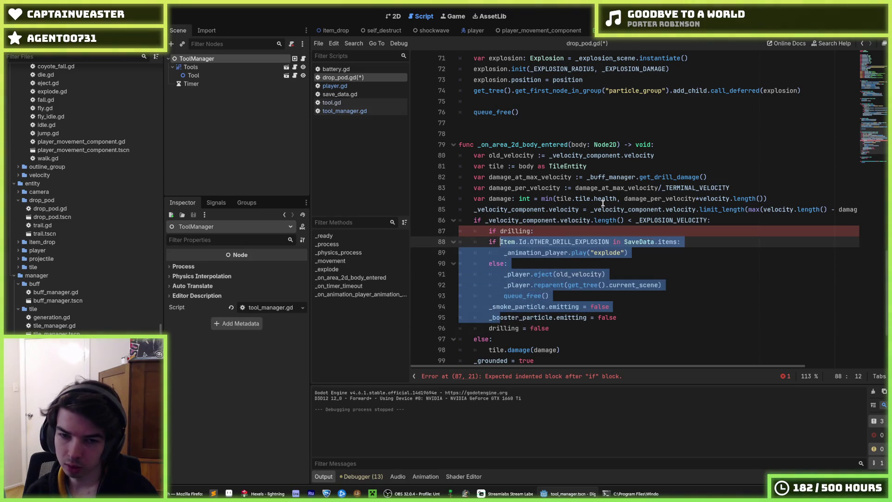
pyautogui.press('Tab')
# Step: Select the undeclared drilling name in the line 87 check
pyautogui.click(518, 231)
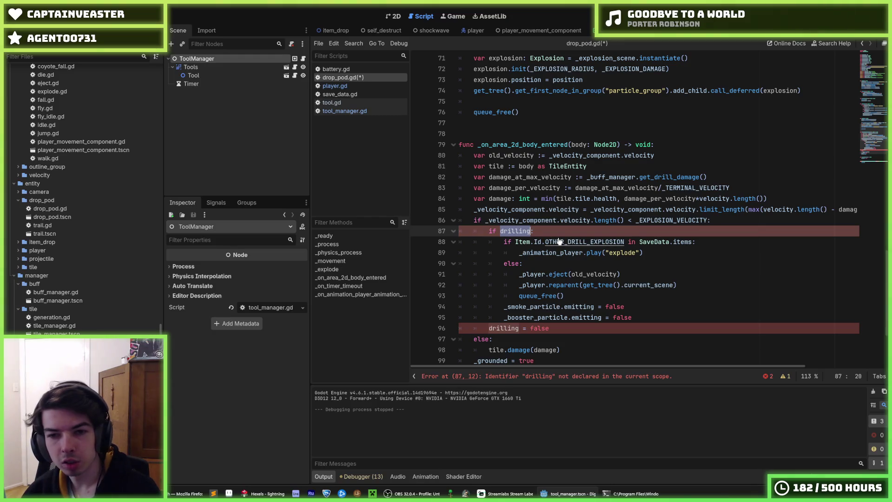
pyautogui.moveTo(605, 320)
pyautogui.mouseDown()
pyautogui.moveTo(501, 249)
pyautogui.moveTo(518, 230)
pyautogui.mouseUp()
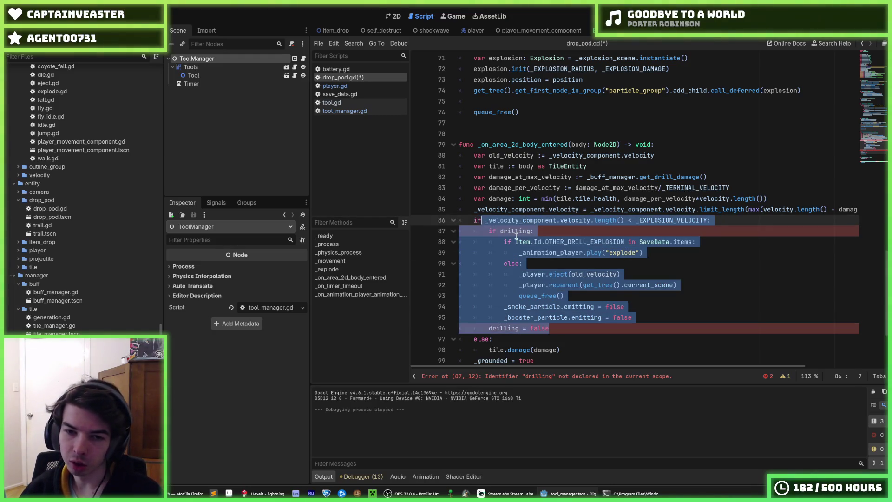
pyautogui.doubleClick(520, 230)
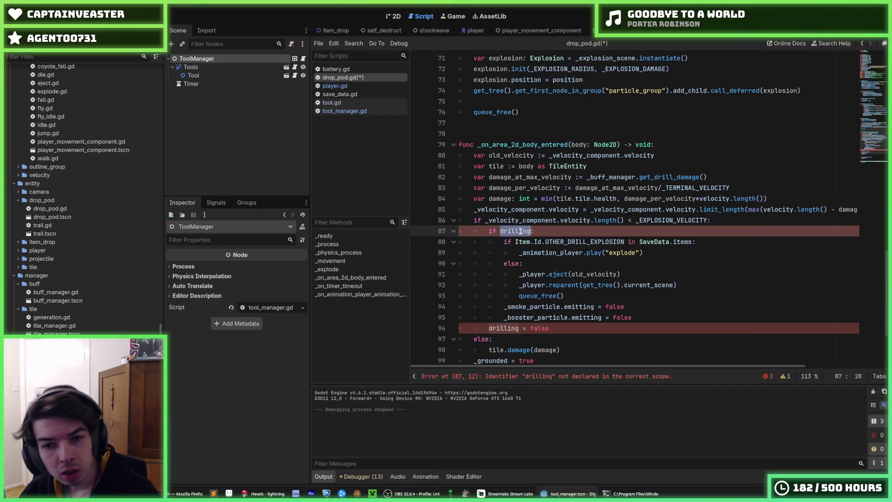
pyautogui.scroll(20, 521, 231)
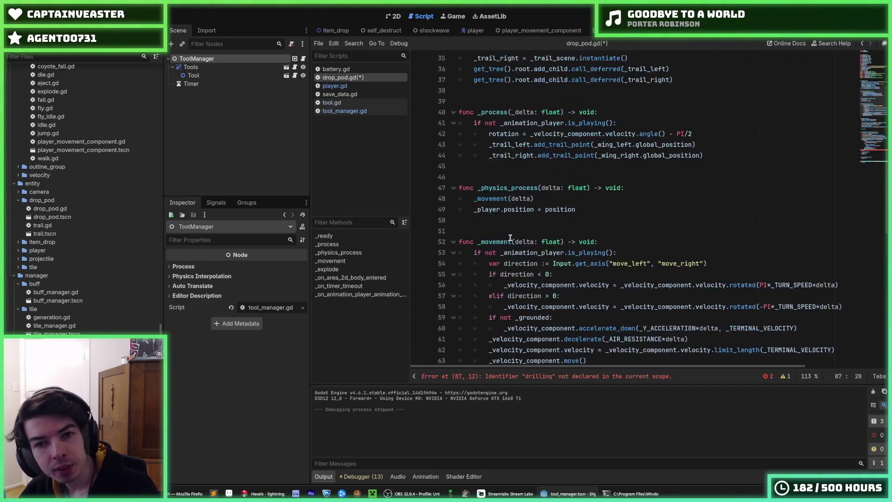
# Step: Declare 'var drilling := true' after the _grounded field on line 16
pyautogui.click(560, 197)
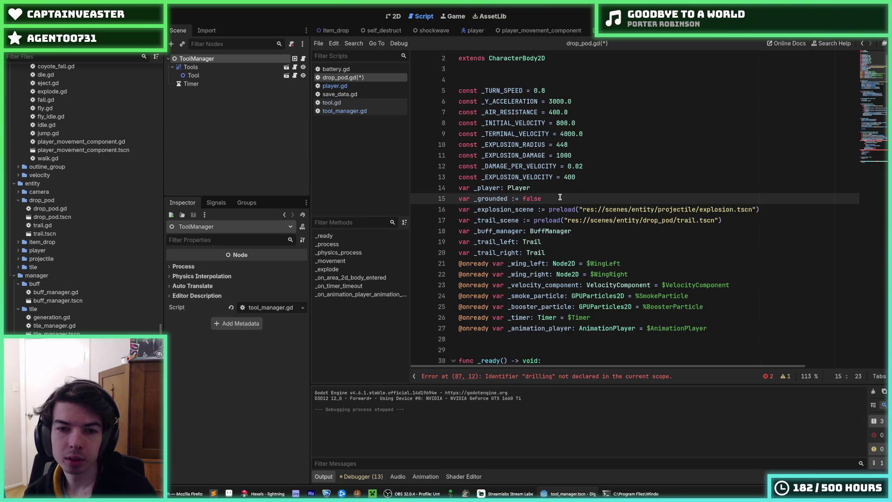
pyautogui.press('Return')
pyautogui.write('var drilling := ')
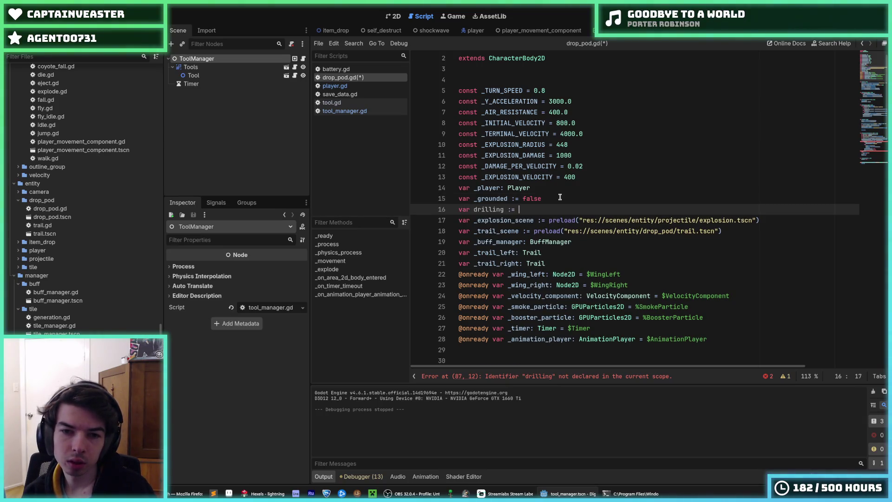
pyautogui.write('true')
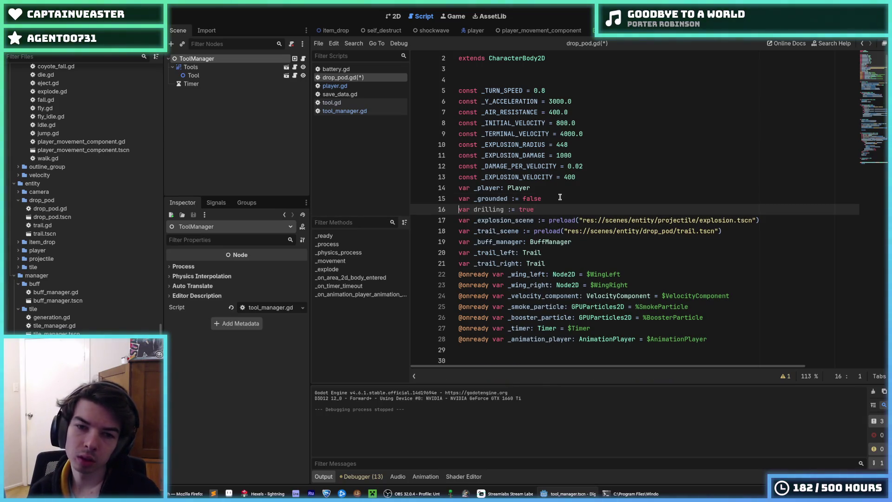
# Step: Rename every drilling occurrence to _drilling with multi-caret, then save and run the game
pyautogui.hotkey('ctrl', 'Right')
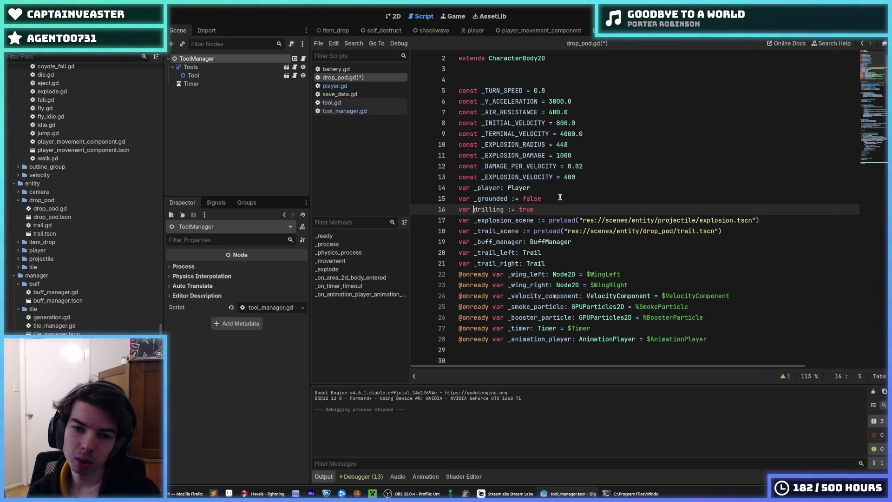
pyautogui.hotkey('ctrl', 'shift', 'Right')
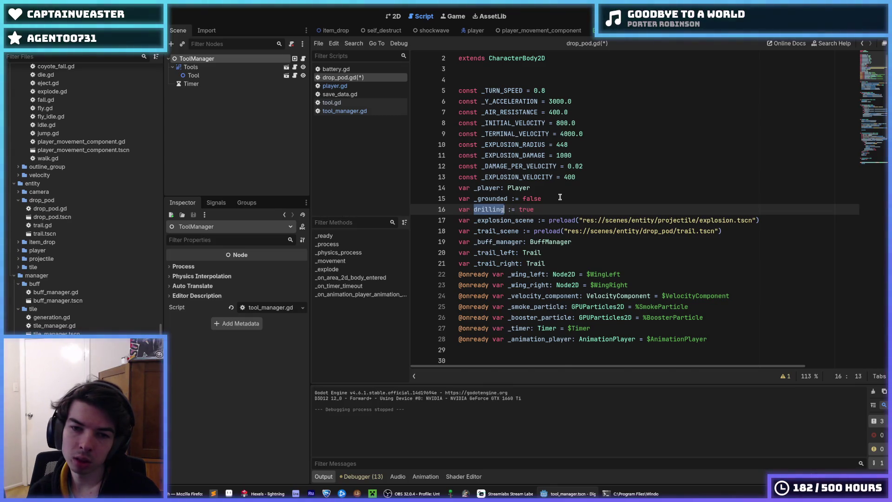
pyautogui.hotkey('ctrl', 'd')
pyautogui.hotkey('ctrl', 'd')
pyautogui.press('Left')
pyautogui.write('_')
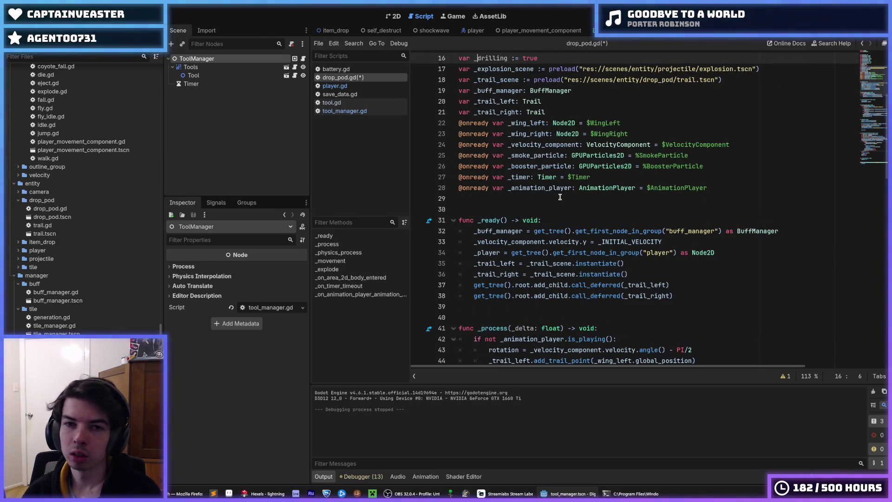
pyautogui.click(678, 112)
pyautogui.press('F5')
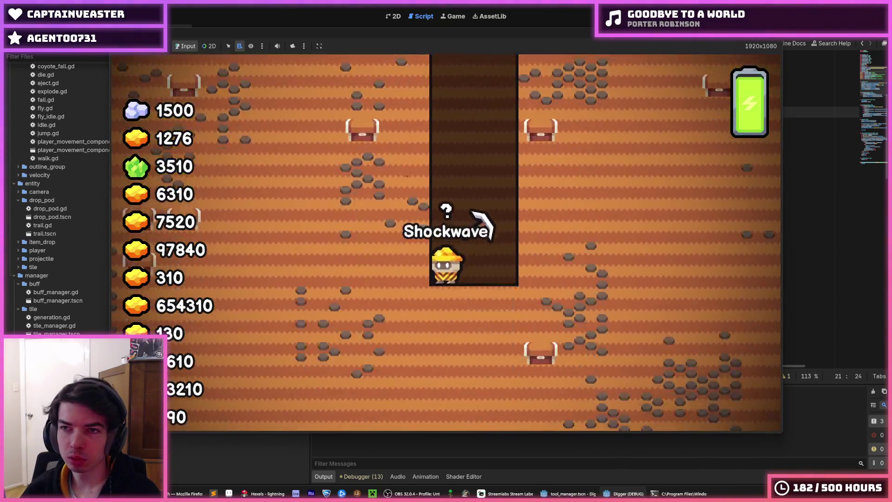
# Step: Relaunch the Digger game with F5 for another test run
pyautogui.press('F5')
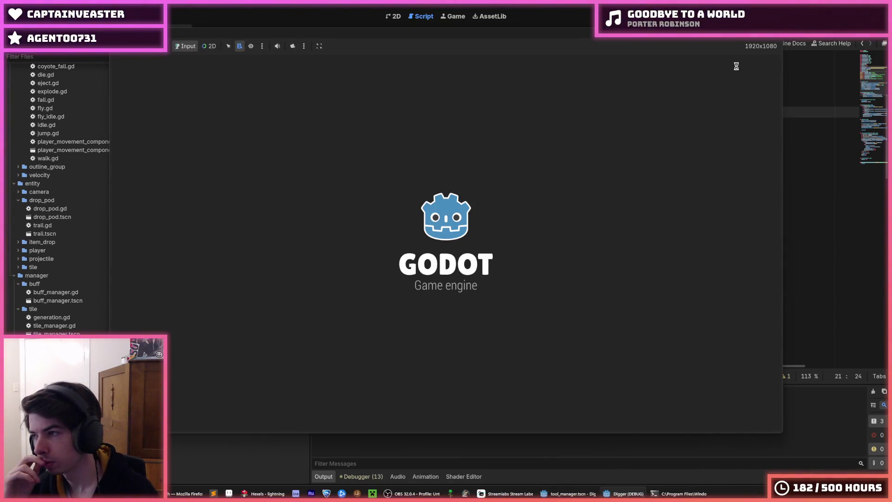